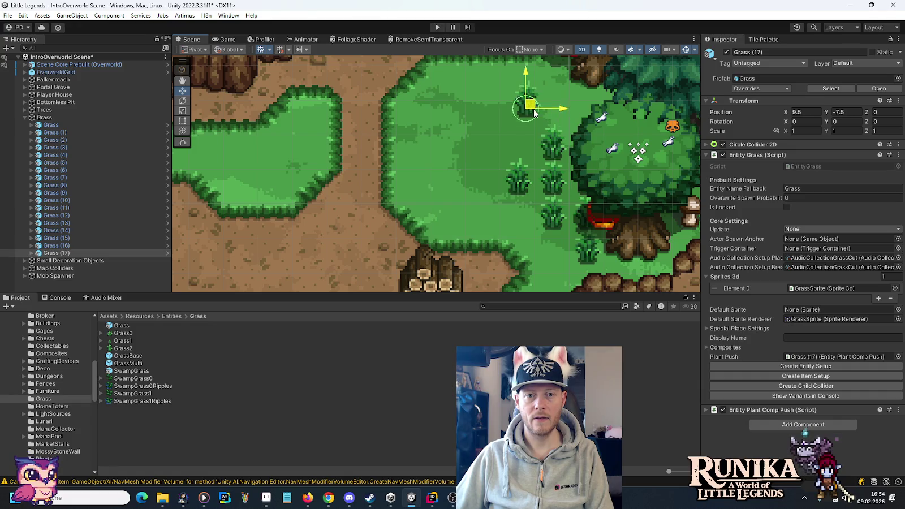
Duplicate the grass tuft several times and move a copy up-left into the clearing.
scroll(551, 152, down, 1)
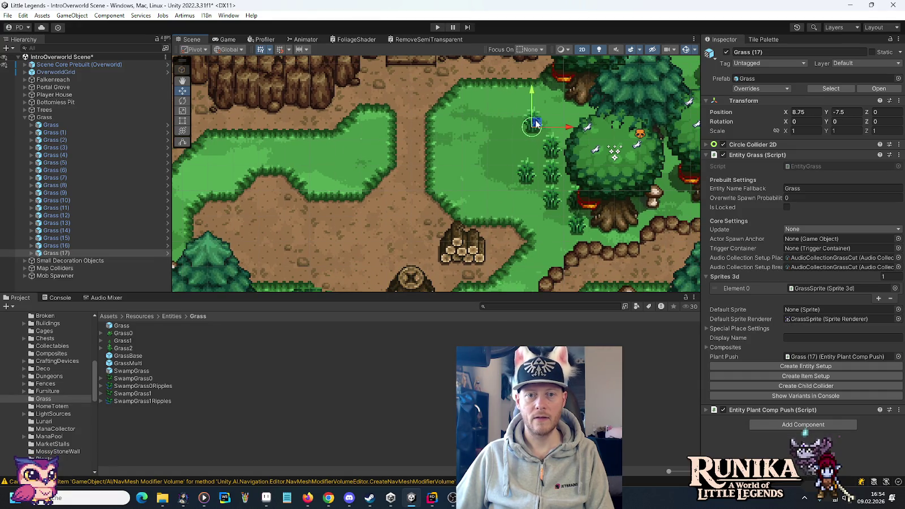
key(ctrl+d)
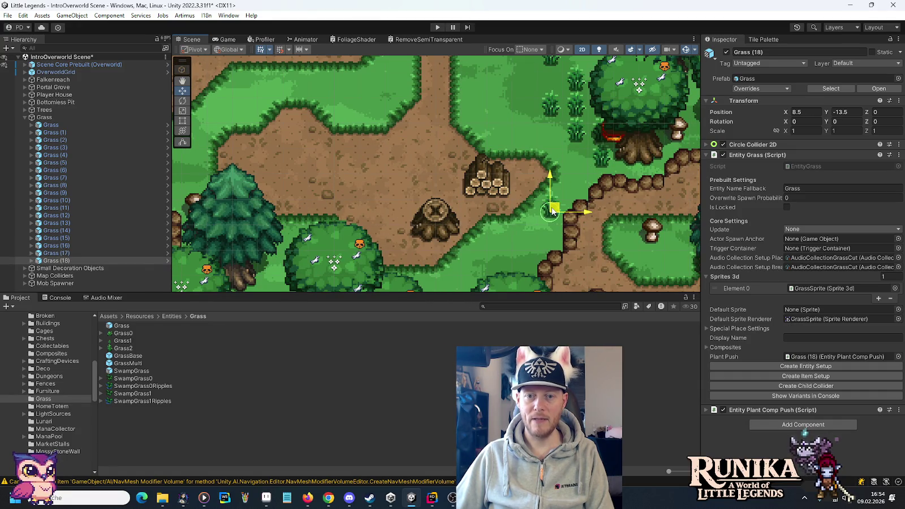
key(ctrl+d)
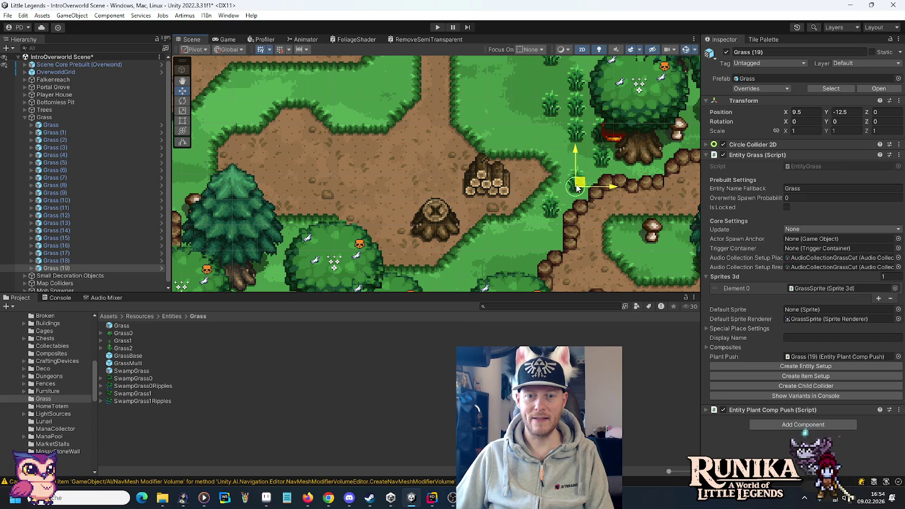
scroll(566, 202, down, 2)
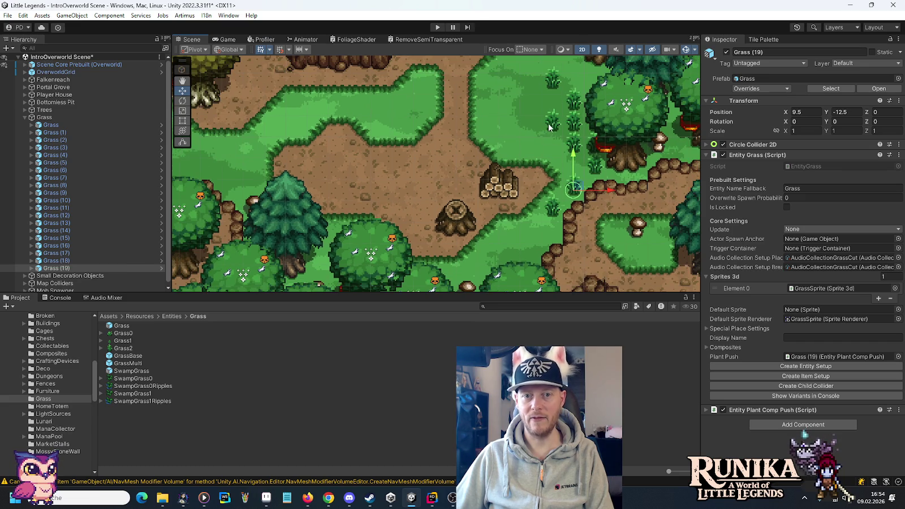
key(ctrl+d)
mouse_move(591, 232)
mouse_down()
mouse_move(583, 204)
mouse_move(536, 161)
mouse_move(509, 171)
mouse_up()
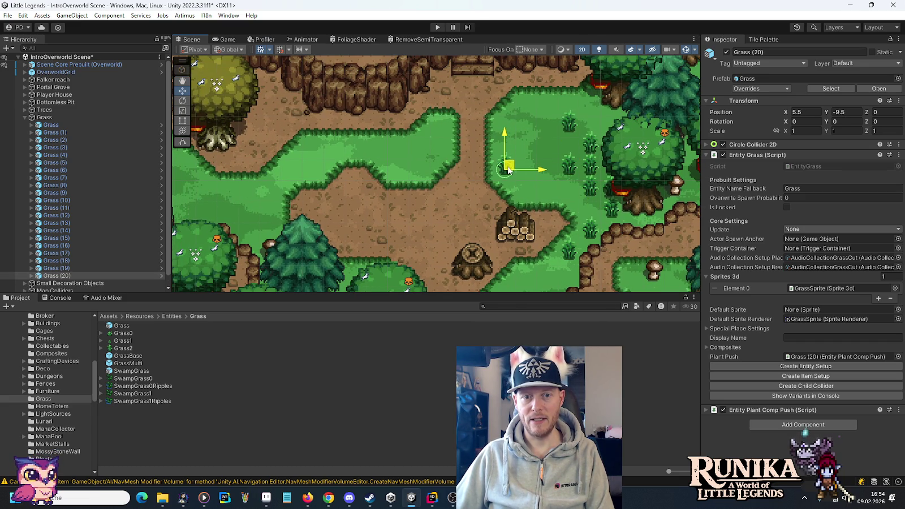
Add more grass copies along the grass strip, ending with Grass (29) at X -0.5, Y -8.5.
key(ctrl+d)
mouse_move(509, 171)
mouse_down()
mouse_move(531, 192)
mouse_move(448, 128)
mouse_move(426, 148)
mouse_up()
key(ctrl+d)
key(ctrl+d)
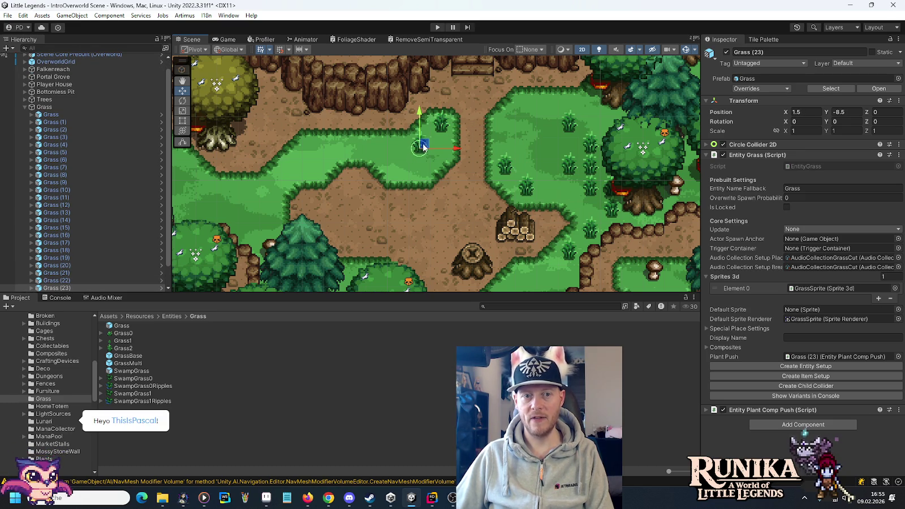
key(ctrl+d)
mouse_move(426, 148)
mouse_down()
mouse_move(317, 144)
mouse_move(342, 145)
mouse_move(316, 165)
mouse_move(295, 166)
mouse_move(396, 158)
mouse_move(375, 148)
mouse_move(382, 150)
mouse_up()
key(ctrl+d)
key(ctrl+d)
key(ctrl+d)
key(ctrl+d)
key(ctrl+d)
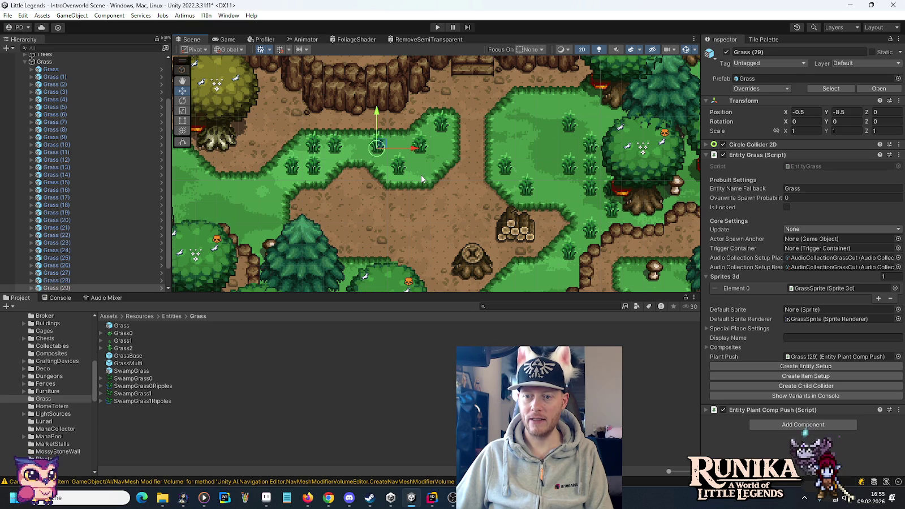
scroll(421, 179, down, 3)
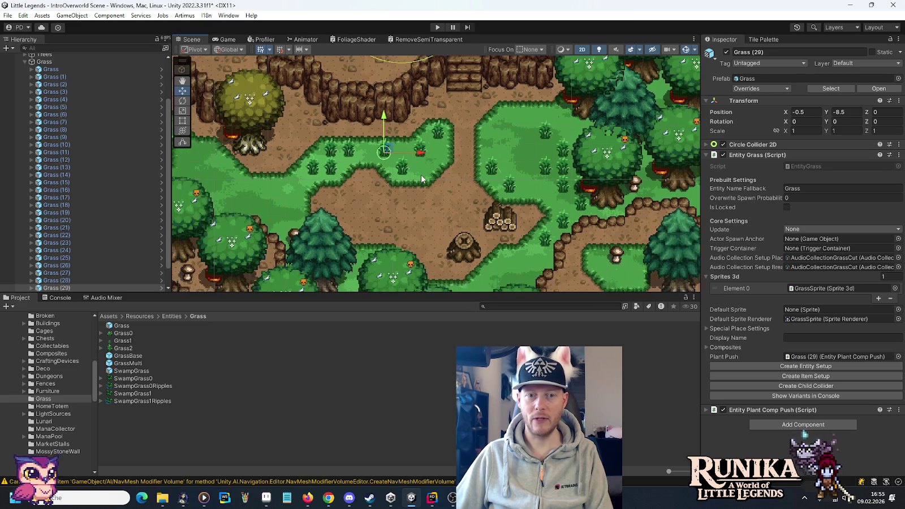
Duplicate the grass tuft and place copies down-right onto the grass patch.
drag(436, 185, 471, 185)
key(ctrl+d)
mouse_move(437, 149)
mouse_down()
mouse_move(477, 148)
mouse_move(475, 164)
mouse_move(424, 135)
mouse_move(501, 187)
mouse_move(502, 225)
mouse_move(472, 236)
mouse_move(506, 238)
mouse_move(524, 215)
mouse_move(503, 215)
mouse_up()
key(ctrl+d)
scroll(502, 225, up, 3)
Place more grass copies along the forest edge and near the pine tree, through Grass (39).
key(ctrl+d)
key(ctrl+d)
key(ctrl+d)
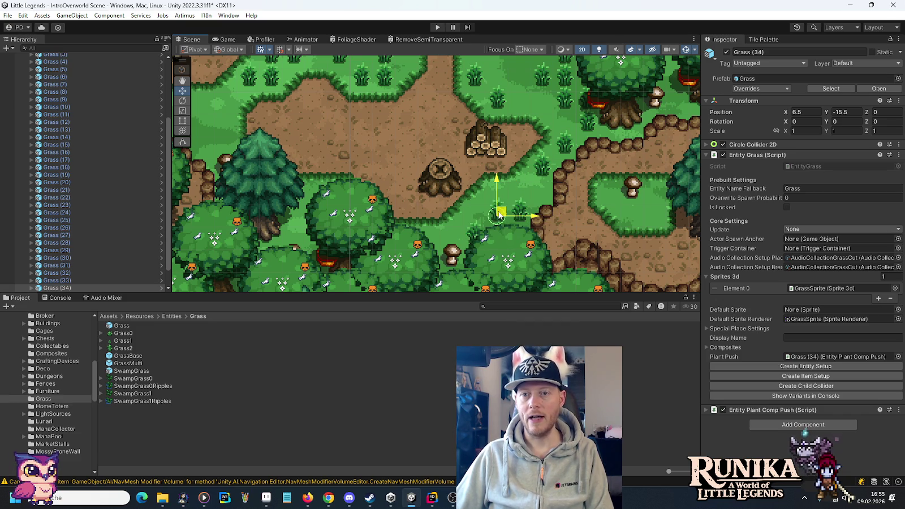
key(ctrl+d)
mouse_move(502, 213)
mouse_down()
mouse_move(672, 214)
mouse_move(519, 195)
mouse_move(564, 237)
mouse_move(494, 194)
mouse_move(629, 190)
mouse_move(633, 198)
mouse_move(605, 193)
mouse_move(627, 159)
mouse_move(629, 169)
mouse_up()
key(ctrl+d)
key(ctrl+d)
key(ctrl+d)
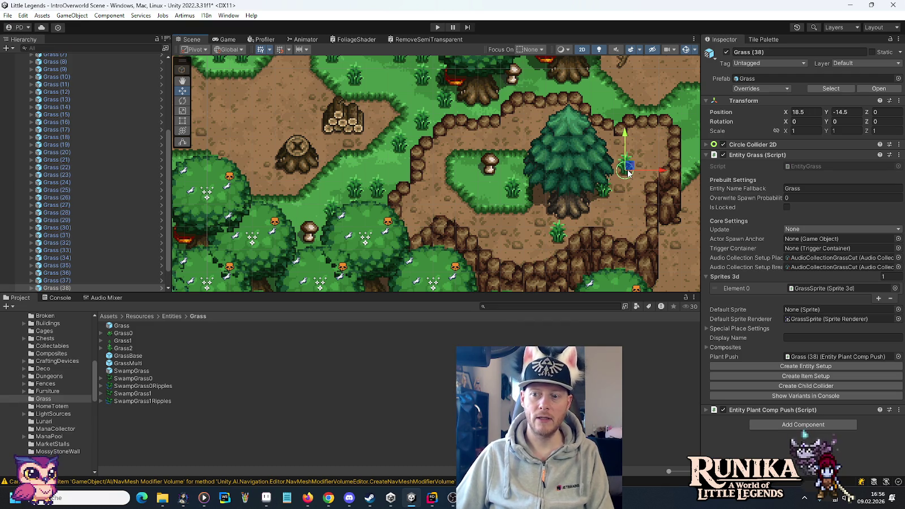
key(ctrl+d)
mouse_move(629, 169)
mouse_down()
mouse_move(656, 237)
mouse_move(669, 118)
mouse_move(544, 184)
mouse_move(450, 181)
mouse_up()
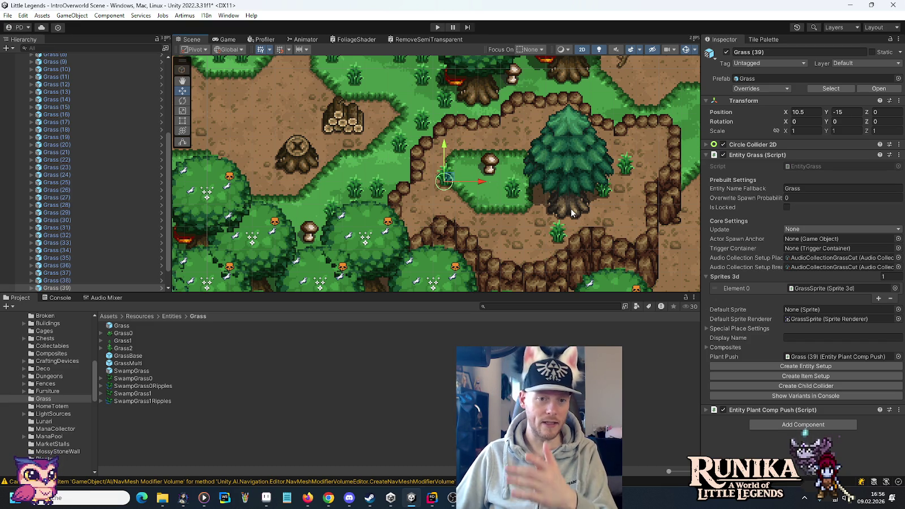
scroll(571, 208, down, 3)
Place grass copies near the river bank, up to Grass (57) at X 3.5, Y -28.
mouse_move(473, 185)
mouse_down()
mouse_move(665, 93)
mouse_move(666, 113)
mouse_up()
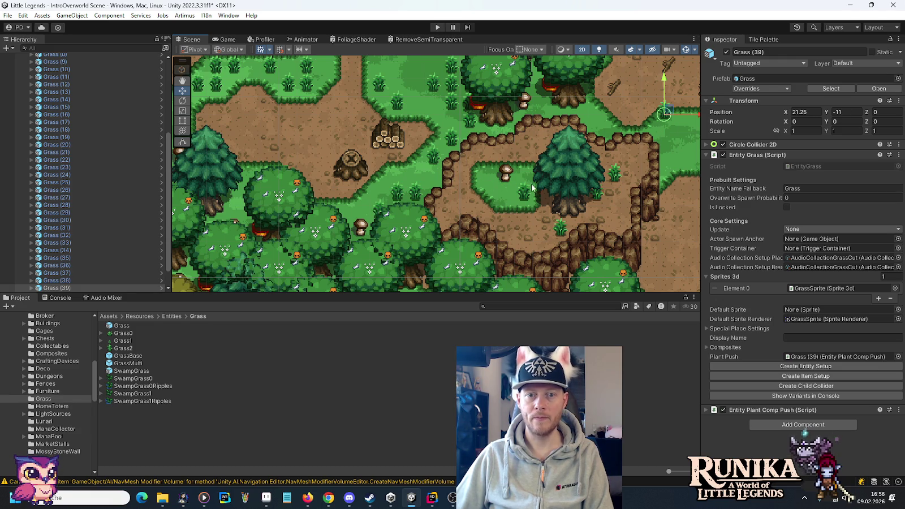
mouse_move(538, 168)
mouse_down()
mouse_move(411, 167)
mouse_move(419, 166)
mouse_move(401, 148)
mouse_move(424, 150)
mouse_move(420, 130)
mouse_move(475, 163)
mouse_move(473, 188)
mouse_move(546, 195)
mouse_move(547, 222)
mouse_move(563, 222)
mouse_move(560, 202)
mouse_move(585, 205)
mouse_move(535, 188)
mouse_move(622, 223)
mouse_move(616, 177)
mouse_move(630, 213)
mouse_move(598, 242)
mouse_move(604, 103)
mouse_move(580, 148)
mouse_move(533, 184)
mouse_move(531, 175)
mouse_move(532, 196)
mouse_move(573, 146)
mouse_up()
key(ctrl+d)
key(ctrl+d)
key(ctrl+d)
key(ctrl+d)
key(ctrl+d)
key(ctrl+d)
key(ctrl+d)
key(ctrl+d)
key(ctrl+d)
key(ctrl+d)
key(ctrl+d)
key(ctrl+d)
key(ctrl+d)
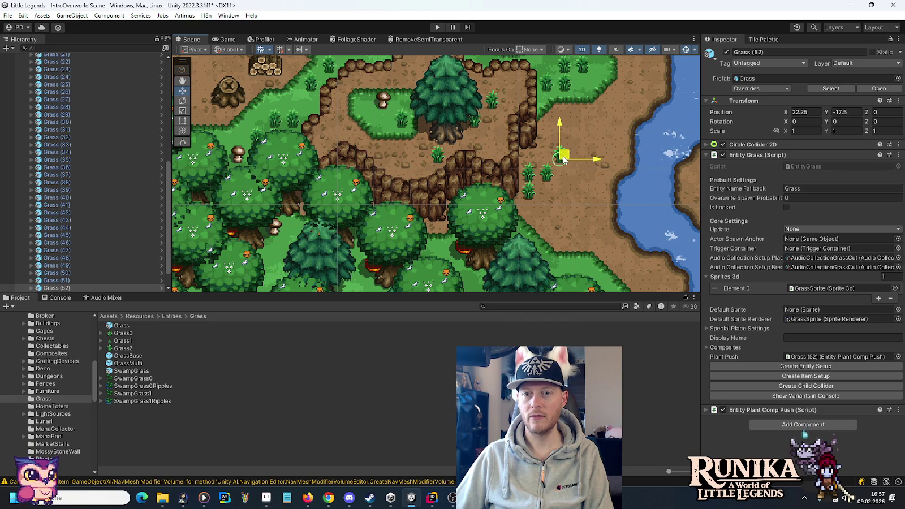
key(ctrl+d)
mouse_move(566, 158)
mouse_down()
mouse_move(600, 207)
mouse_move(569, 267)
mouse_move(569, 187)
mouse_move(591, 200)
mouse_move(584, 182)
mouse_move(602, 205)
mouse_move(259, 186)
mouse_move(551, 136)
mouse_move(545, 142)
mouse_move(567, 125)
mouse_move(558, 123)
mouse_move(499, 219)
mouse_up()
key(ctrl+d)
key(ctrl+d)
key(ctrl+d)
key(ctrl+d)
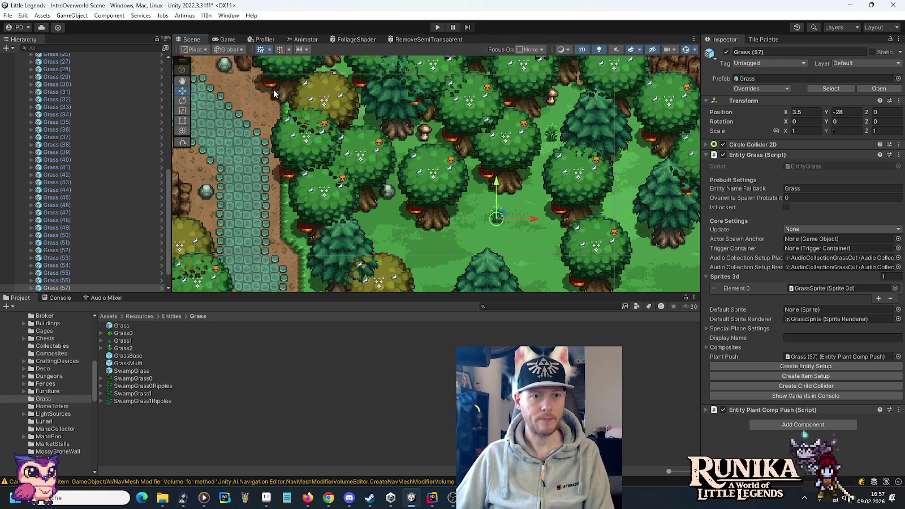
click(270, 49)
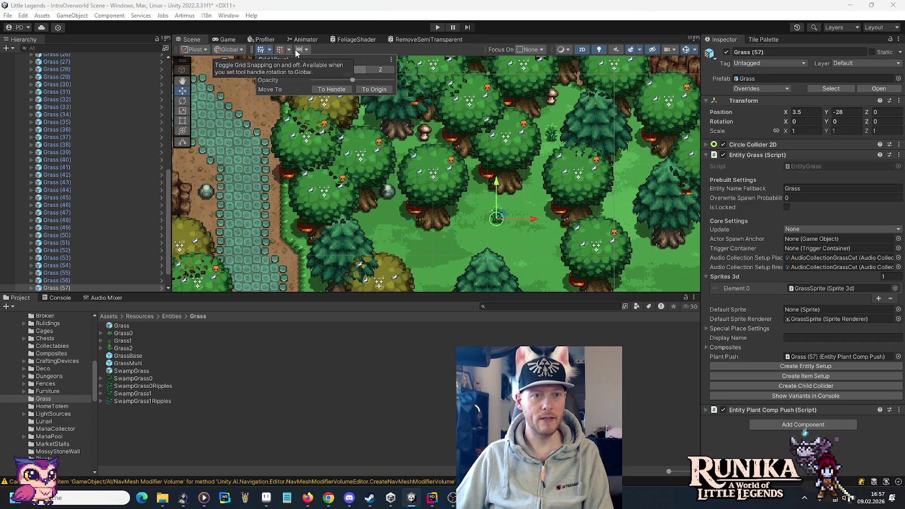
Set Move increment snapping to 0.5 and nudge Grass (57) to Y -28.5 as a test.
click(289, 50)
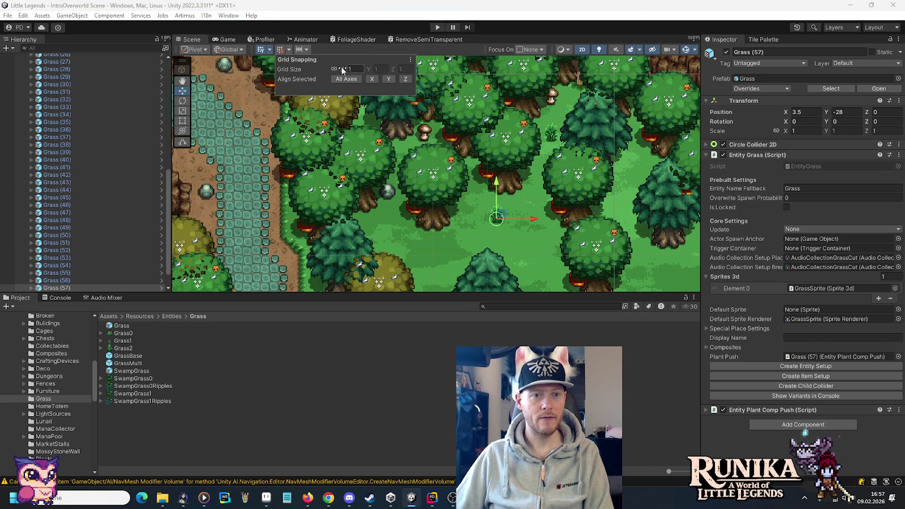
click(307, 50)
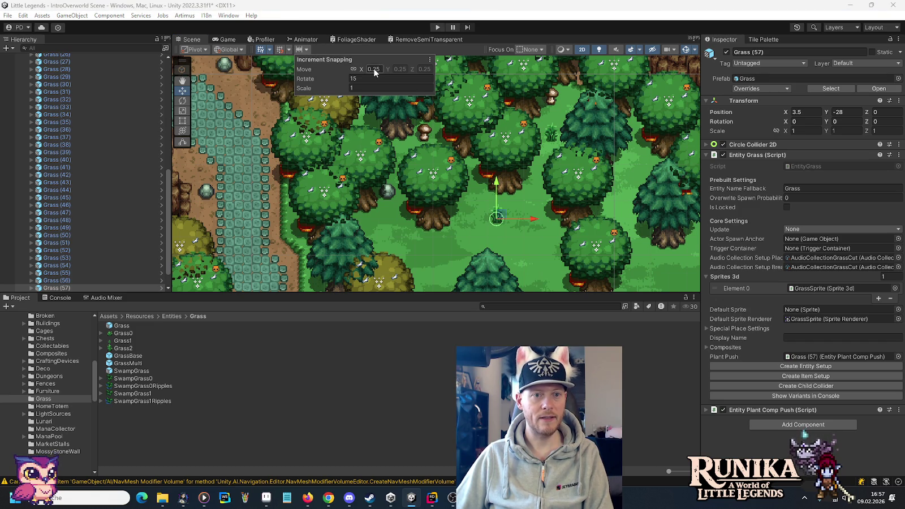
text(0.5)
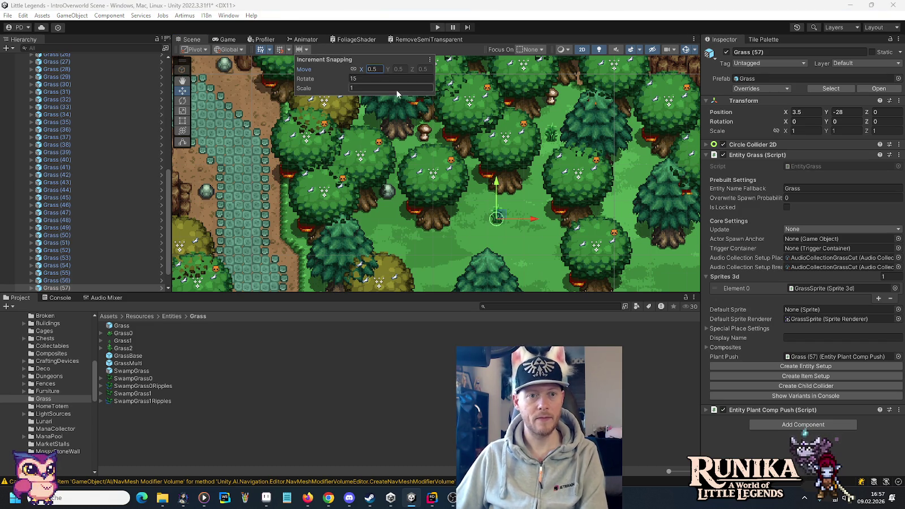
mouse_move(501, 217)
mouse_down()
mouse_move(566, 219)
mouse_move(479, 219)
mouse_move(512, 219)
mouse_move(493, 220)
mouse_move(501, 232)
mouse_move(501, 223)
mouse_up()
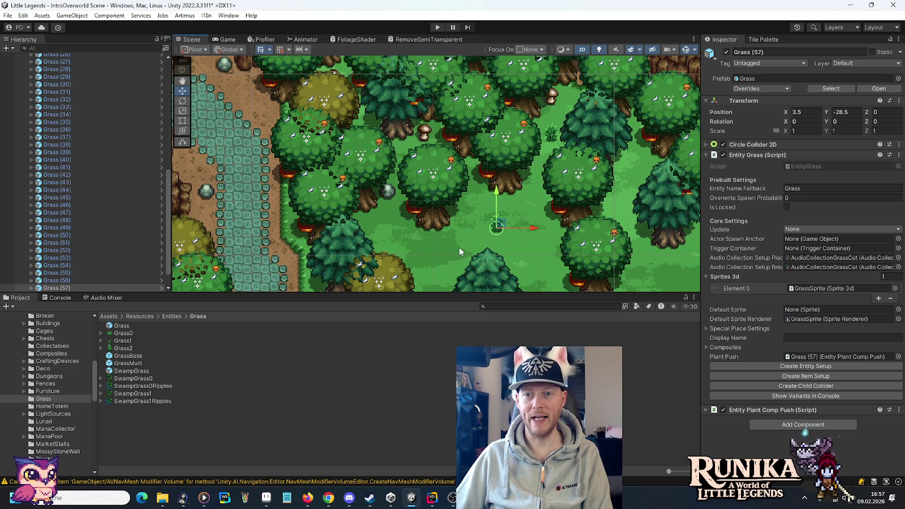
Scatter grass copies across the forest clearing, through Grass (91) at X -18.5, Y -32.5.
drag(459, 246, 528, 192)
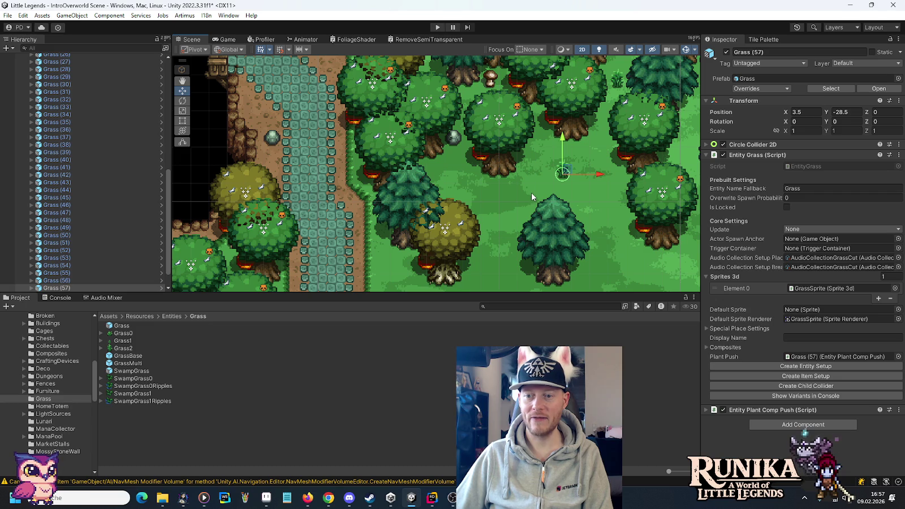
key(ctrl+d)
mouse_move(569, 172)
mouse_down()
mouse_move(553, 159)
mouse_move(569, 156)
mouse_move(588, 175)
mouse_up()
key(ctrl+d)
key(ctrl+d)
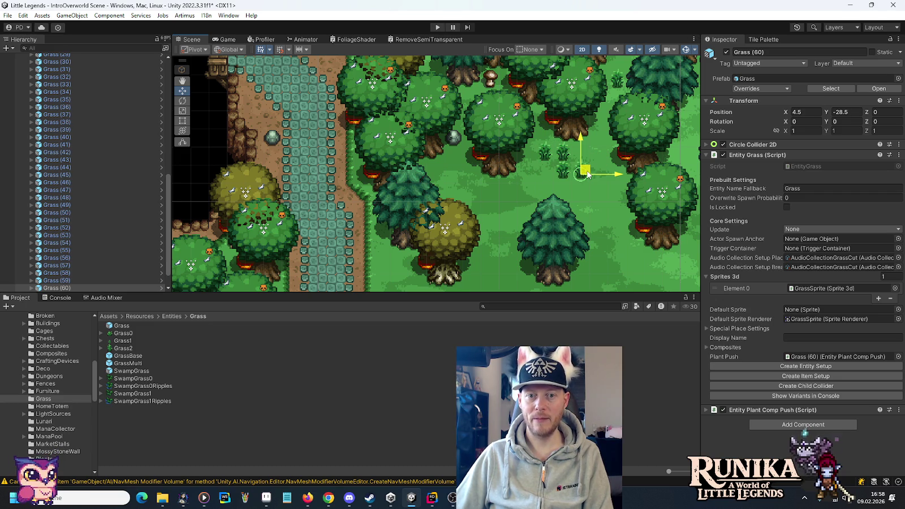
mouse_move(524, 208)
mouse_down()
mouse_move(501, 200)
mouse_move(492, 210)
mouse_move(511, 203)
mouse_move(518, 189)
mouse_move(517, 225)
mouse_move(531, 223)
mouse_move(477, 192)
mouse_move(607, 218)
mouse_move(579, 243)
mouse_move(458, 164)
mouse_move(439, 171)
mouse_move(460, 157)
mouse_move(489, 181)
mouse_move(469, 241)
mouse_move(390, 243)
mouse_move(391, 229)
mouse_move(389, 245)
mouse_move(406, 264)
mouse_move(541, 267)
mouse_move(494, 265)
mouse_move(512, 247)
mouse_move(512, 265)
mouse_up()
key(ctrl+d)
key(ctrl+d)
key(ctrl+d)
key(ctrl+d)
key(ctrl+d)
key(ctrl+d)
key(ctrl+d)
key(ctrl+d)
key(ctrl+d)
key(ctrl+d)
mouse_move(509, 226)
mouse_down()
mouse_move(524, 241)
mouse_move(624, 202)
mouse_move(635, 186)
mouse_move(615, 200)
mouse_move(614, 180)
mouse_move(594, 185)
mouse_move(601, 165)
mouse_move(637, 146)
mouse_move(635, 212)
mouse_move(517, 204)
mouse_up()
key(ctrl+d)
key(ctrl+d)
key(ctrl+d)
key(ctrl+d)
key(ctrl+d)
key(ctrl+d)
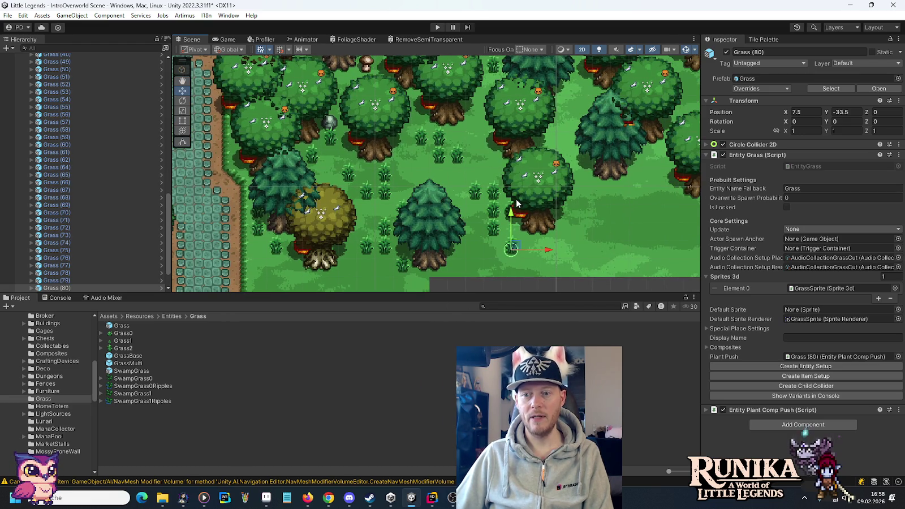
key(ctrl+d)
Place grass copies among the trees under the western cliff, through Grass (98) at X -26.5, Y -30.5.
mouse_move(515, 244)
mouse_down()
mouse_move(660, 174)
mouse_move(636, 175)
mouse_move(651, 152)
mouse_move(661, 160)
mouse_move(605, 195)
mouse_move(572, 125)
mouse_move(585, 104)
mouse_move(258, 231)
mouse_move(629, 172)
mouse_move(591, 212)
mouse_move(476, 249)
mouse_move(564, 200)
mouse_move(569, 227)
mouse_move(619, 248)
mouse_move(622, 202)
mouse_move(623, 216)
mouse_move(594, 238)
mouse_move(604, 234)
mouse_move(429, 171)
mouse_move(407, 190)
mouse_move(518, 116)
mouse_move(517, 106)
mouse_move(518, 117)
mouse_up()
key(ctrl+d)
key(ctrl+d)
key(ctrl+d)
key(ctrl+d)
key(ctrl+d)
key(ctrl+d)
key(ctrl+d)
key(ctrl+d)
key(ctrl+d)
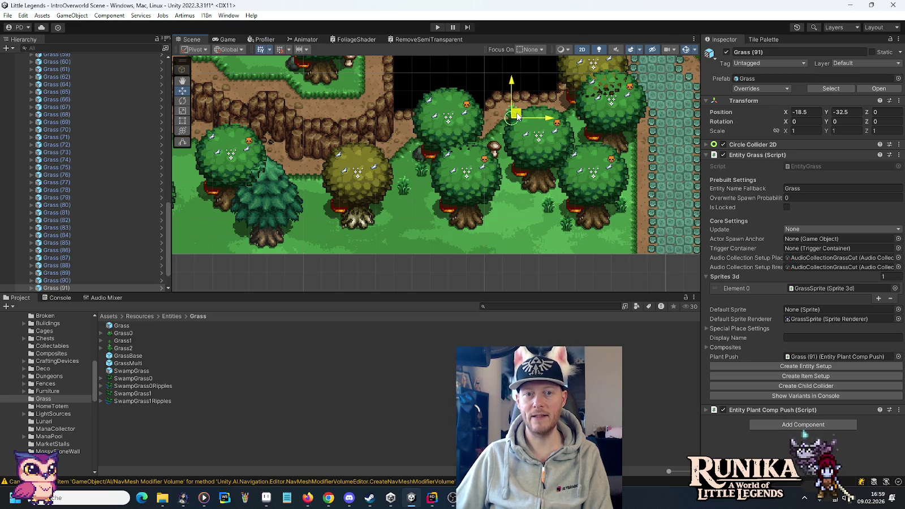
key(ctrl+d)
mouse_move(517, 116)
mouse_down()
mouse_move(510, 135)
mouse_move(564, 137)
mouse_move(580, 126)
mouse_move(576, 118)
mouse_move(508, 143)
mouse_move(399, 139)
mouse_move(409, 131)
mouse_up()
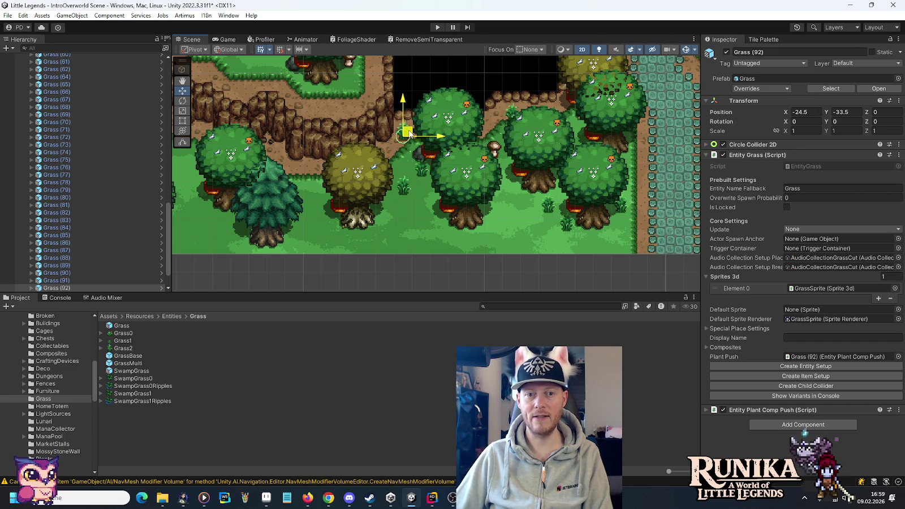
key(ctrl+d)
mouse_move(409, 133)
mouse_down()
mouse_move(384, 156)
mouse_move(461, 218)
mouse_move(396, 220)
mouse_move(455, 204)
mouse_move(464, 211)
mouse_move(411, 204)
mouse_move(450, 228)
mouse_move(479, 230)
mouse_move(432, 223)
mouse_move(444, 223)
mouse_move(362, 229)
mouse_move(397, 230)
mouse_move(392, 219)
mouse_move(343, 228)
mouse_move(309, 169)
mouse_move(337, 192)
mouse_move(298, 193)
mouse_move(359, 85)
mouse_move(349, 82)
mouse_move(544, 177)
mouse_move(566, 156)
mouse_move(569, 177)
mouse_up()
key(ctrl+d)
key(ctrl+d)
key(ctrl+d)
key(ctrl+d)
key(ctrl+d)
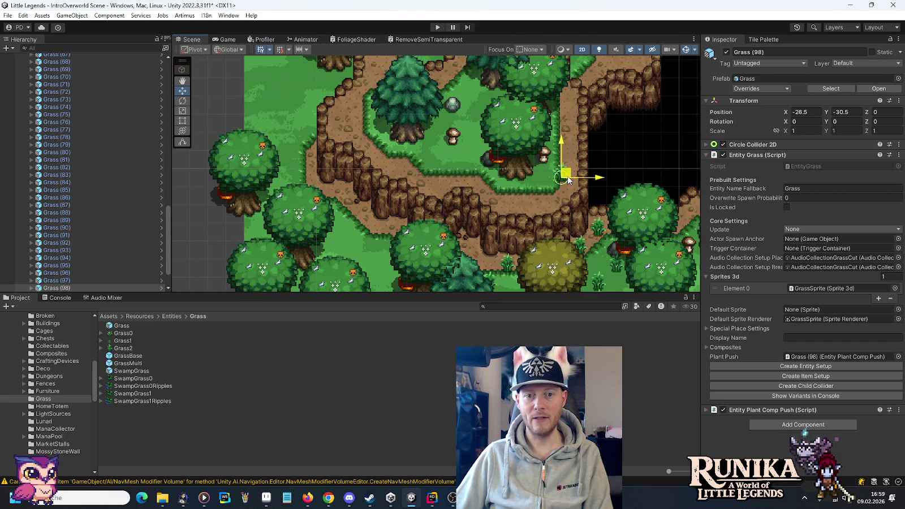
Place new grass copies near the cliff edge and onto the plateau.
key(ctrl+d)
mouse_move(567, 179)
mouse_down()
mouse_move(457, 138)
mouse_move(443, 151)
mouse_move(459, 136)
mouse_move(450, 103)
mouse_move(443, 122)
mouse_move(492, 89)
mouse_move(501, 95)
mouse_move(481, 105)
mouse_up()
key(ctrl+d)
drag(470, 135, 476, 207)
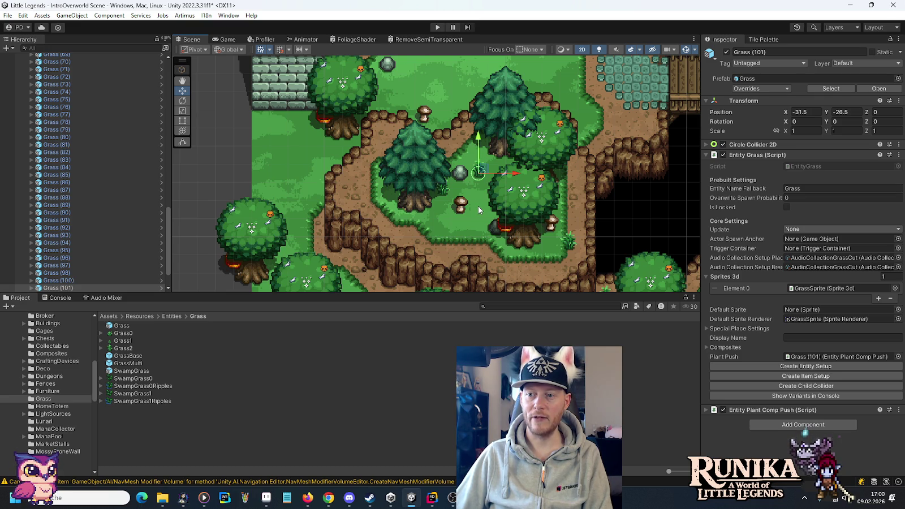
key(ctrl+d)
mouse_move(480, 170)
mouse_down()
mouse_move(391, 144)
mouse_move(367, 189)
mouse_move(357, 188)
mouse_move(375, 189)
mouse_move(363, 172)
mouse_move(578, 199)
mouse_move(608, 117)
mouse_move(590, 116)
mouse_up()
Add Grass (105) and (106) along the cliff edge, continuing to Grass (109) at X -36.5, Y -34.
key(ctrl+d)
key(ctrl+d)
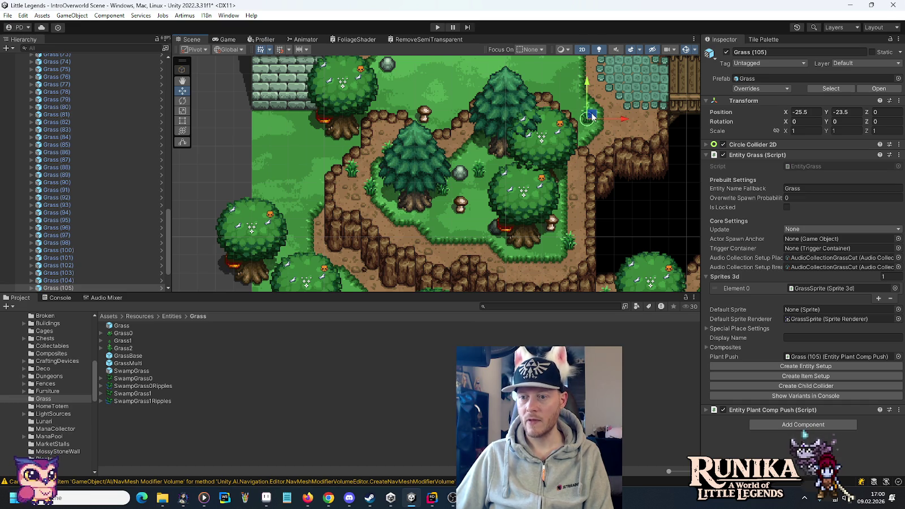
key(ctrl+d)
mouse_move(592, 117)
mouse_down()
mouse_move(518, 122)
mouse_move(391, 229)
mouse_move(399, 195)
mouse_move(482, 157)
mouse_up()
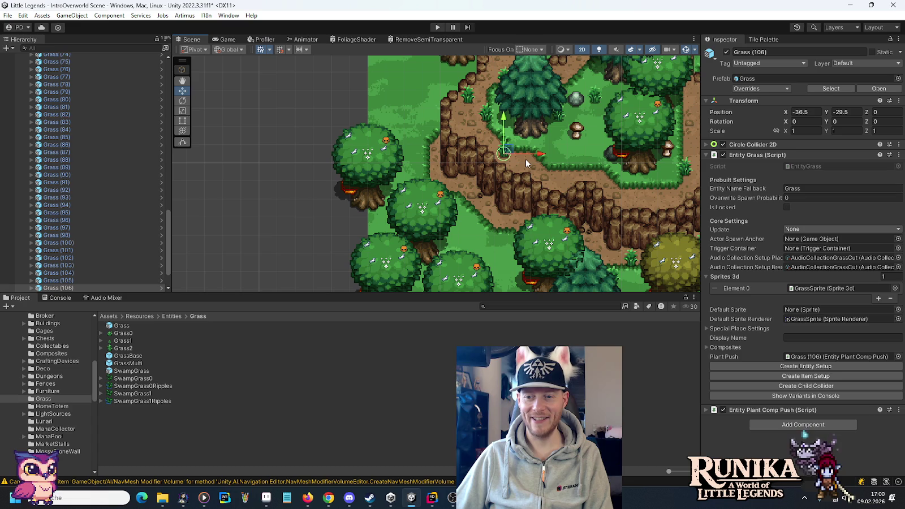
mouse_move(509, 150)
mouse_down()
mouse_move(492, 215)
mouse_move(461, 212)
mouse_move(469, 211)
mouse_move(469, 222)
mouse_move(503, 186)
mouse_move(467, 194)
mouse_move(519, 198)
mouse_move(523, 213)
mouse_move(517, 205)
mouse_move(515, 214)
mouse_move(516, 189)
mouse_up()
key(ctrl+d)
key(ctrl+d)
key(ctrl+d)
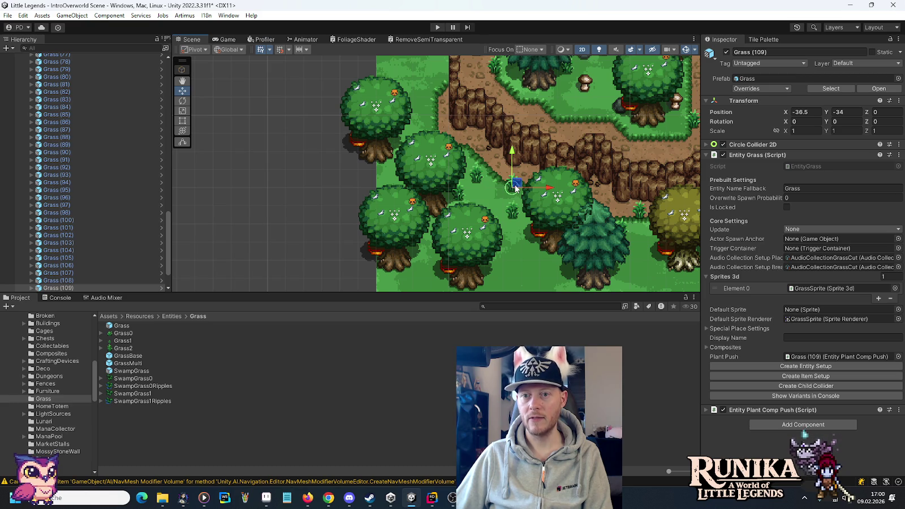
Plant grass copies around the trees, including Grass (114) at -40.5, -27.5 and Grass (119) at -34, -23.5.
key(ctrl+d)
mouse_move(515, 185)
mouse_down()
mouse_move(532, 179)
mouse_move(505, 207)
mouse_move(518, 228)
mouse_move(535, 232)
mouse_move(521, 155)
mouse_move(440, 106)
mouse_move(435, 118)
mouse_up()
key(ctrl+d)
key(ctrl+d)
key(ctrl+d)
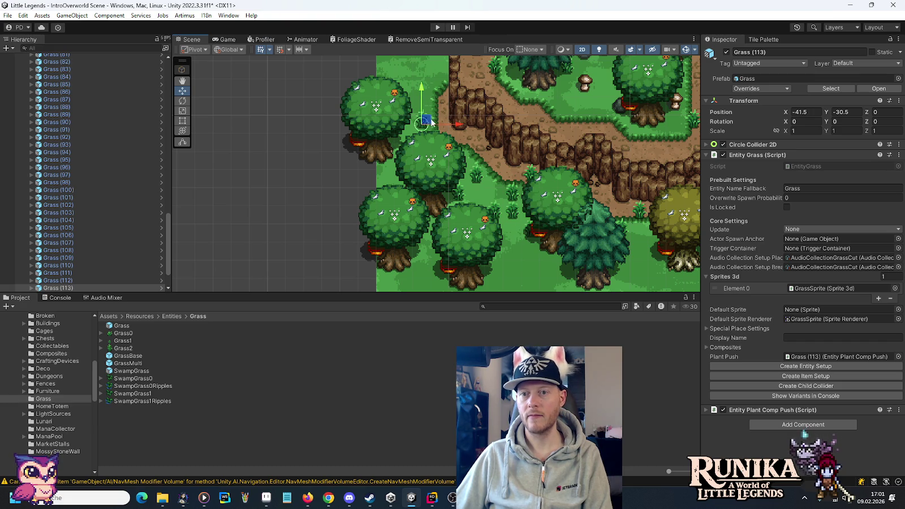
key(ctrl+d)
mouse_move(432, 233)
mouse_down()
mouse_move(448, 183)
mouse_move(439, 127)
mouse_move(486, 126)
mouse_move(469, 145)
mouse_move(441, 91)
mouse_move(428, 106)
mouse_move(447, 131)
mouse_move(413, 145)
mouse_up()
key(ctrl+d)
key(ctrl+d)
key(ctrl+d)
mouse_move(431, 142)
mouse_down()
mouse_move(566, 89)
mouse_move(584, 100)
mouse_move(574, 90)
mouse_move(574, 104)
mouse_move(445, 197)
mouse_move(477, 185)
mouse_move(430, 135)
mouse_move(456, 142)
mouse_move(473, 108)
mouse_move(476, 134)
mouse_move(492, 151)
mouse_move(518, 136)
mouse_move(481, 113)
mouse_move(461, 113)
mouse_move(498, 95)
mouse_move(441, 170)
mouse_move(420, 170)
mouse_move(555, 160)
mouse_move(569, 174)
mouse_move(541, 170)
mouse_move(570, 150)
mouse_move(528, 123)
mouse_move(527, 138)
mouse_up()
key(ctrl+d)
key(ctrl+d)
key(ctrl+d)
key(ctrl+d)
key(ctrl+d)
key(ctrl+d)
key(ctrl+d)
key(ctrl+d)
key(ctrl+d)
key(ctrl+d)
key(ctrl+d)
key(ctrl+d)
key(ctrl+d)
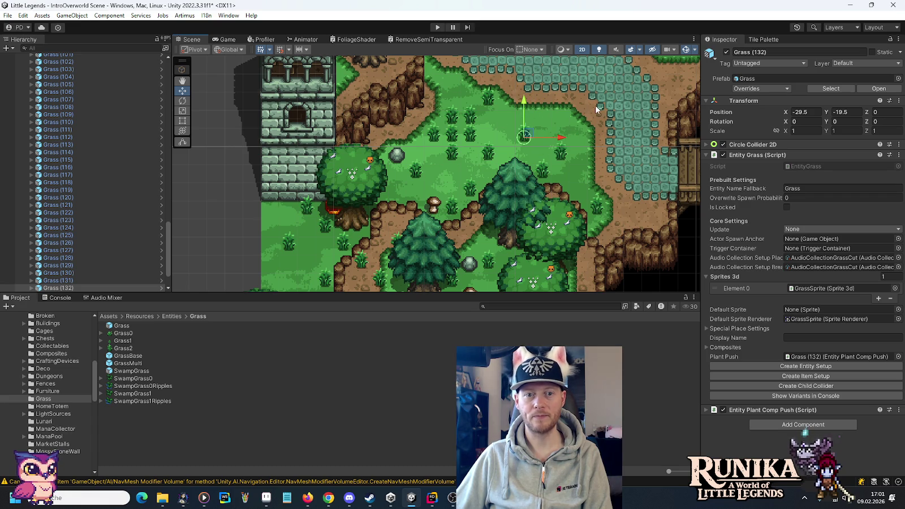
Place Grass (133) at -20.5, -14.5 and Grass (134) at -16.5, -11.5 beside the cobblestones.
drag(596, 105, 505, 203)
key(ctrl+d)
mouse_move(442, 224)
mouse_down()
mouse_move(632, 115)
mouse_move(544, 180)
mouse_move(499, 198)
mouse_up()
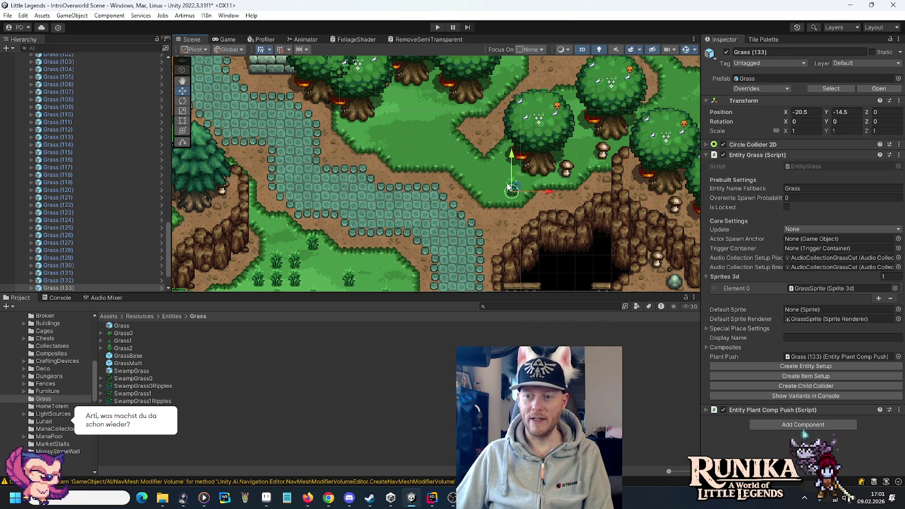
key(ctrl+d)
mouse_move(510, 199)
mouse_down()
mouse_move(571, 166)
mouse_move(601, 129)
mouse_move(573, 139)
mouse_move(574, 154)
mouse_move(592, 136)
mouse_move(556, 184)
mouse_move(615, 158)
mouse_move(494, 215)
mouse_move(512, 165)
mouse_move(497, 187)
mouse_move(480, 160)
mouse_move(482, 172)
mouse_move(478, 160)
mouse_move(367, 135)
mouse_move(393, 116)
mouse_move(384, 117)
mouse_up()
Add more grass copies, one at -27.5, -10.5, continuing to Grass (150) near the stone house.
key(ctrl+d)
key(ctrl+d)
key(ctrl+d)
key(ctrl+d)
key(ctrl+d)
key(ctrl+d)
key(ctrl+d)
drag(446, 102, 445, 154)
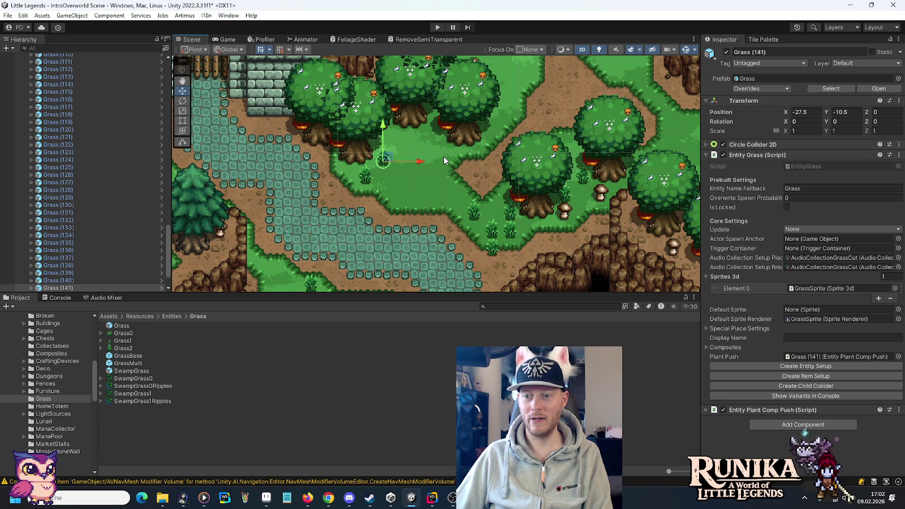
key(ctrl+d)
mouse_move(384, 161)
mouse_down()
mouse_move(406, 160)
mouse_move(388, 143)
mouse_move(442, 120)
mouse_move(505, 121)
mouse_move(494, 122)
mouse_move(496, 108)
mouse_move(497, 132)
mouse_move(497, 122)
mouse_move(390, 172)
mouse_move(530, 194)
mouse_move(422, 247)
mouse_move(532, 195)
mouse_move(440, 233)
mouse_move(479, 198)
mouse_move(456, 142)
mouse_move(440, 142)
mouse_move(423, 121)
mouse_move(417, 96)
mouse_move(461, 93)
mouse_up()
key(ctrl+d)
key(ctrl+d)
key(ctrl+d)
key(ctrl+d)
key(ctrl+d)
key(ctrl+d)
key(ctrl+d)
key(ctrl+d)
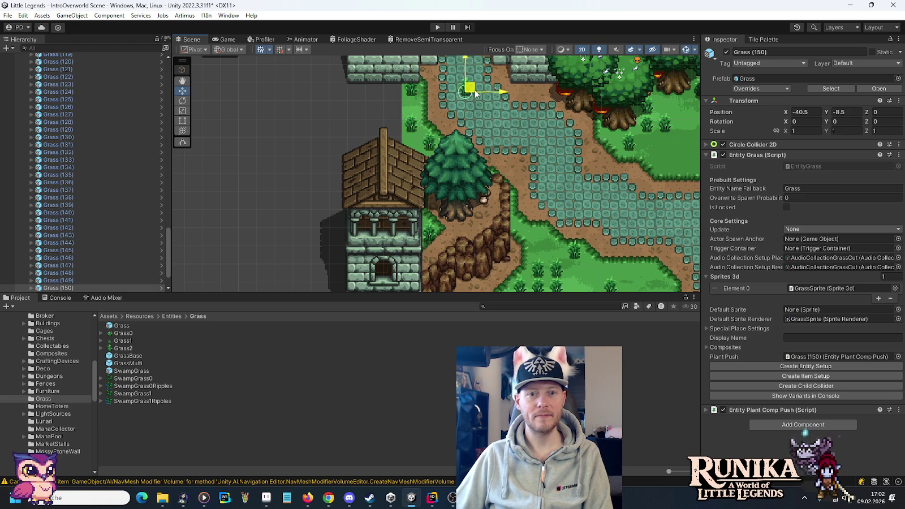
Move Grass (150) to -35.5, -7.5 and place Grass (155) at -21.5, -5.
mouse_move(543, 91)
mouse_down()
mouse_move(496, 70)
mouse_move(598, 116)
mouse_move(637, 161)
mouse_move(383, 194)
mouse_move(633, 111)
mouse_move(523, 188)
mouse_move(546, 196)
mouse_move(559, 102)
mouse_move(522, 85)
mouse_move(521, 105)
mouse_move(501, 106)
mouse_move(519, 123)
mouse_up()
key(ctrl+d)
key(ctrl+d)
key(ctrl+d)
key(ctrl+d)
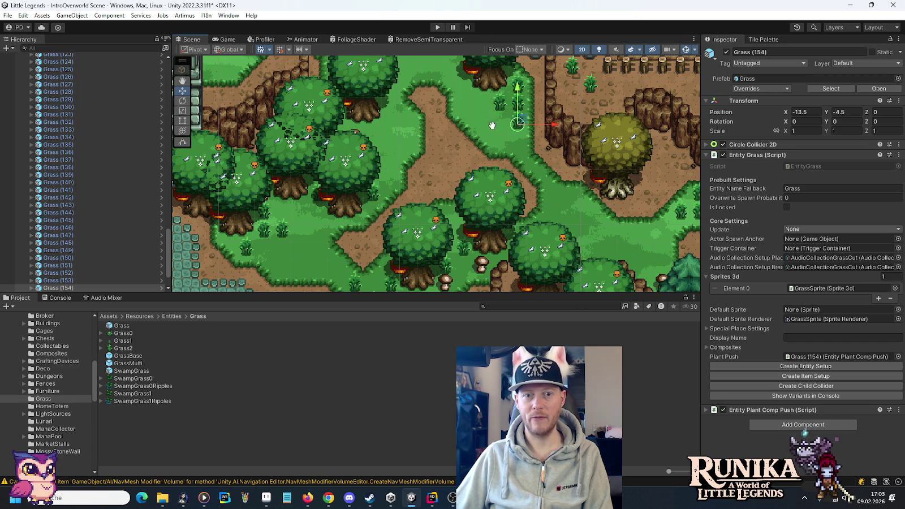
key(ctrl+d)
mouse_move(540, 175)
mouse_down()
mouse_move(389, 194)
mouse_move(413, 175)
mouse_move(431, 82)
mouse_up()
key(ctrl+d)
key(f)
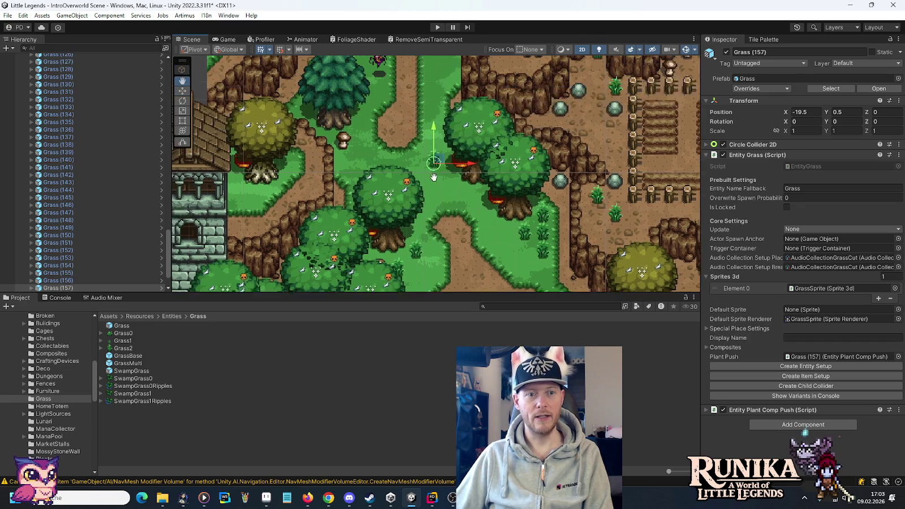
Move Grass (157) to X -24.5 and add further copies up toward the cave, through Grass (166).
mouse_move(444, 193)
mouse_down()
mouse_move(351, 187)
mouse_move(369, 187)
mouse_move(368, 203)
mouse_move(476, 123)
mouse_move(457, 96)
mouse_up()
key(ctrl+d)
key(ctrl+d)
key(f)
key(ctrl+d)
mouse_move(467, 151)
mouse_down()
mouse_move(467, 134)
mouse_move(447, 154)
mouse_move(444, 192)
mouse_move(350, 120)
mouse_move(377, 118)
mouse_move(355, 136)
mouse_move(374, 153)
mouse_move(428, 107)
mouse_move(427, 163)
mouse_move(345, 146)
mouse_move(330, 173)
mouse_move(348, 145)
mouse_move(313, 200)
mouse_move(482, 149)
mouse_move(456, 151)
mouse_move(434, 171)
mouse_move(434, 163)
mouse_up()
key(ctrl+d)
key(ctrl+d)
key(ctrl+d)
key(ctrl+d)
key(ctrl+d)
key(ctrl+d)
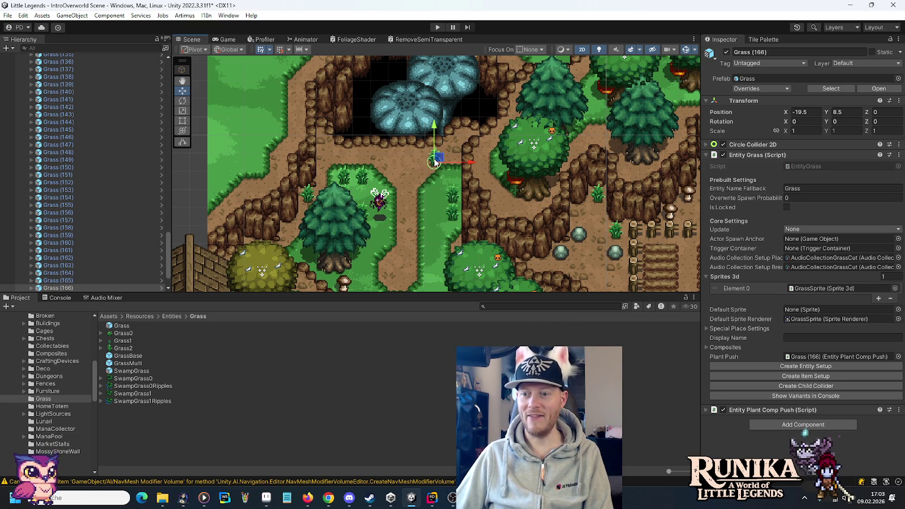
Add Grass (167) at -28.5, 10 and Grass (168) at -15.5, 6 by the blue-mushroom cave.
key(ctrl+d)
mouse_move(439, 158)
mouse_down()
mouse_move(429, 180)
mouse_move(418, 166)
mouse_move(304, 129)
mouse_move(447, 122)
mouse_move(416, 151)
mouse_move(452, 171)
mouse_move(462, 194)
mouse_move(441, 202)
mouse_move(319, 161)
mouse_move(279, 202)
mouse_move(622, 157)
mouse_move(585, 185)
mouse_move(619, 124)
mouse_up()
mouse_move(303, 166)
mouse_down()
mouse_move(447, 226)
mouse_move(586, 175)
mouse_up()
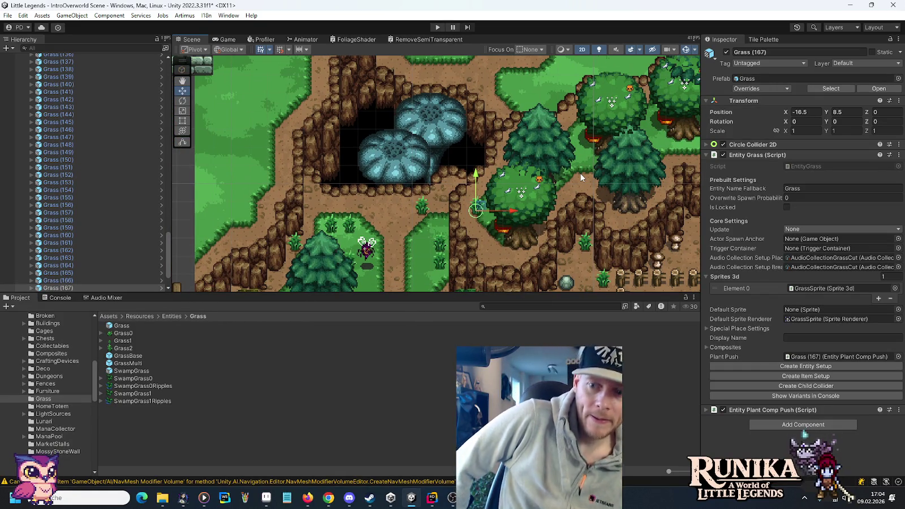
scroll(594, 178, up, 1)
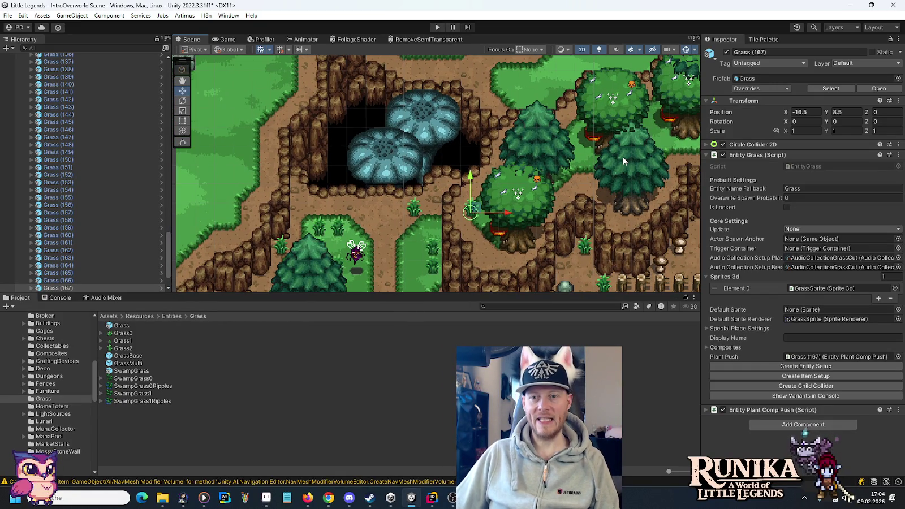
key(ctrl+d)
mouse_move(474, 208)
mouse_down()
mouse_move(494, 244)
mouse_move(485, 244)
mouse_move(588, 194)
mouse_move(588, 174)
mouse_move(617, 152)
mouse_move(663, 135)
mouse_move(504, 175)
mouse_move(450, 200)
mouse_move(571, 199)
mouse_move(558, 202)
mouse_move(633, 136)
mouse_move(623, 145)
mouse_move(678, 177)
mouse_move(481, 191)
mouse_move(616, 144)
mouse_move(595, 256)
mouse_move(610, 229)
mouse_move(614, 237)
mouse_move(467, 190)
mouse_move(362, 171)
mouse_move(345, 182)
mouse_up()
key(ctrl+d)
key(ctrl+d)
key(ctrl+d)
key(ctrl+d)
key(ctrl+d)
key(ctrl+d)
key(ctrl+d)
key(ctrl+d)
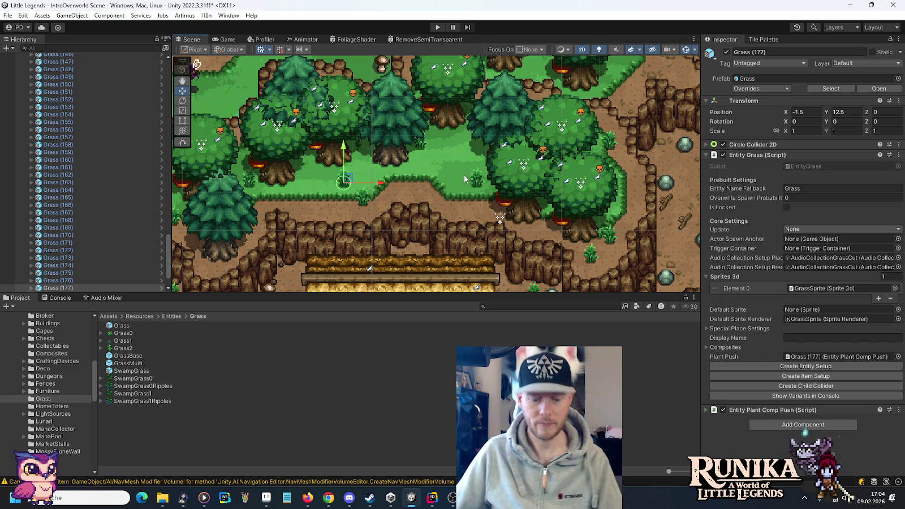
Move Grass (178) to -3.5, 13.5 and Grass (183) to 15, 22.5 in the upper forest.
mouse_move(434, 198)
mouse_down()
mouse_move(314, 164)
mouse_move(524, 177)
mouse_move(468, 161)
mouse_move(434, 165)
mouse_move(494, 209)
mouse_move(488, 159)
mouse_up()
key(Up)
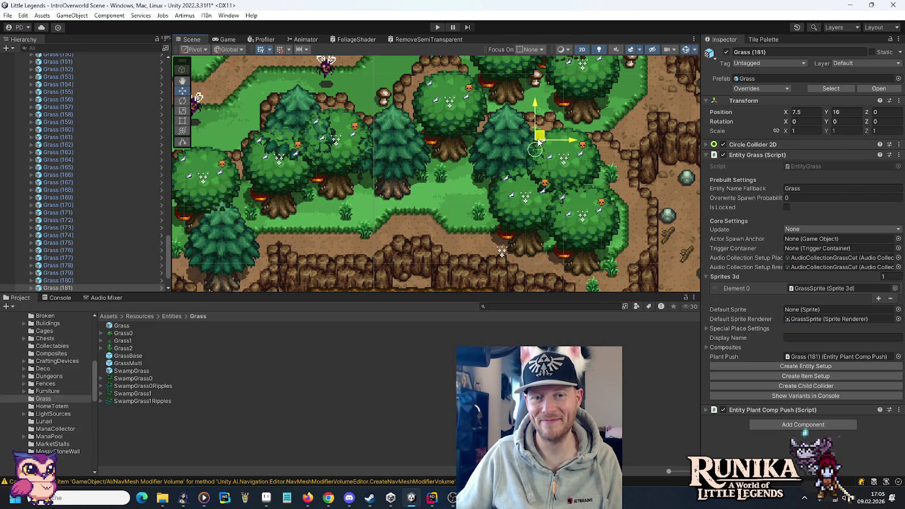
mouse_move(570, 120)
mouse_down()
mouse_move(555, 213)
mouse_move(624, 169)
mouse_move(626, 205)
mouse_up()
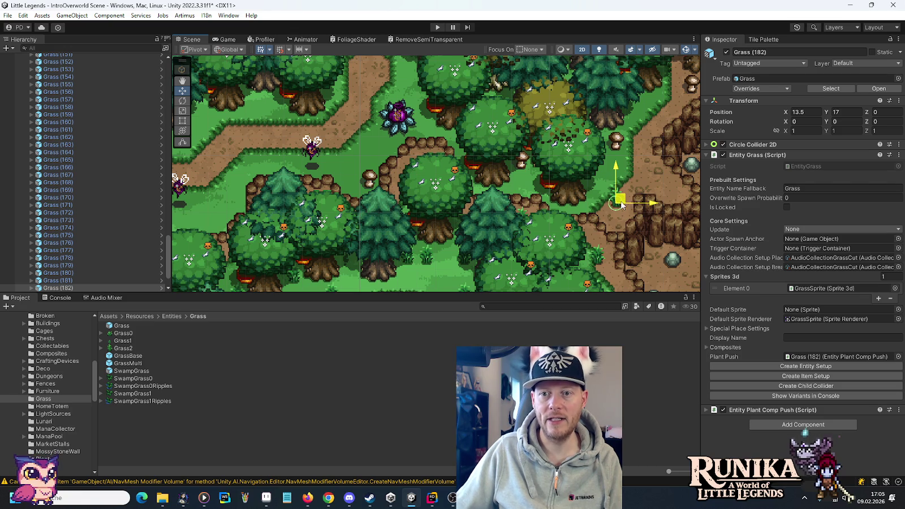
mouse_move(621, 202)
mouse_down()
mouse_move(655, 162)
mouse_move(650, 112)
mouse_up()
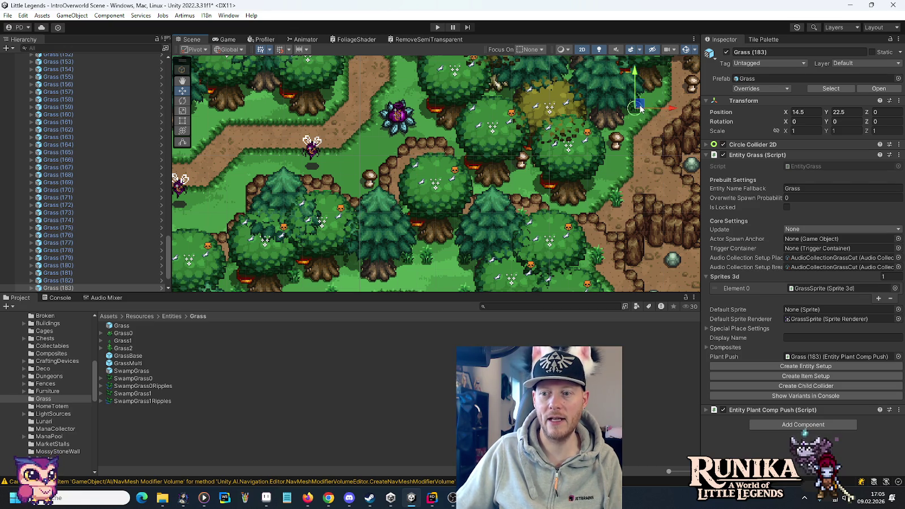
Place Grass (184) at 8.5, 18.5 and Grass (190) at 36.5, 9 along the river and cliff.
mouse_move(643, 144)
mouse_down()
mouse_move(493, 198)
mouse_move(497, 150)
mouse_up()
key(ctrl+d)
mouse_move(482, 105)
mouse_down()
mouse_move(370, 159)
mouse_move(366, 177)
mouse_move(493, 177)
mouse_move(522, 196)
mouse_move(518, 88)
mouse_move(503, 85)
mouse_move(595, 219)
mouse_move(404, 182)
mouse_move(378, 167)
mouse_move(586, 170)
mouse_move(602, 192)
mouse_move(643, 117)
mouse_move(650, 209)
mouse_move(669, 224)
mouse_move(665, 238)
mouse_up()
key(ctrl+d)
key(ctrl+d)
key(ctrl+d)
key(ctrl+d)
key(ctrl+d)
key(ctrl+d)
mouse_move(608, 121)
mouse_down()
mouse_move(672, 192)
mouse_move(677, 185)
mouse_move(298, 219)
mouse_move(263, 244)
mouse_move(275, 169)
mouse_move(263, 143)
mouse_move(263, 189)
mouse_move(263, 175)
mouse_move(288, 189)
mouse_move(285, 201)
mouse_move(285, 96)
mouse_move(263, 108)
mouse_move(293, 111)
mouse_move(285, 126)
mouse_move(567, 208)
mouse_move(586, 204)
mouse_move(591, 219)
mouse_up()
key(ctrl+d)
key(ctrl+d)
key(ctrl+d)
key(ctrl+d)
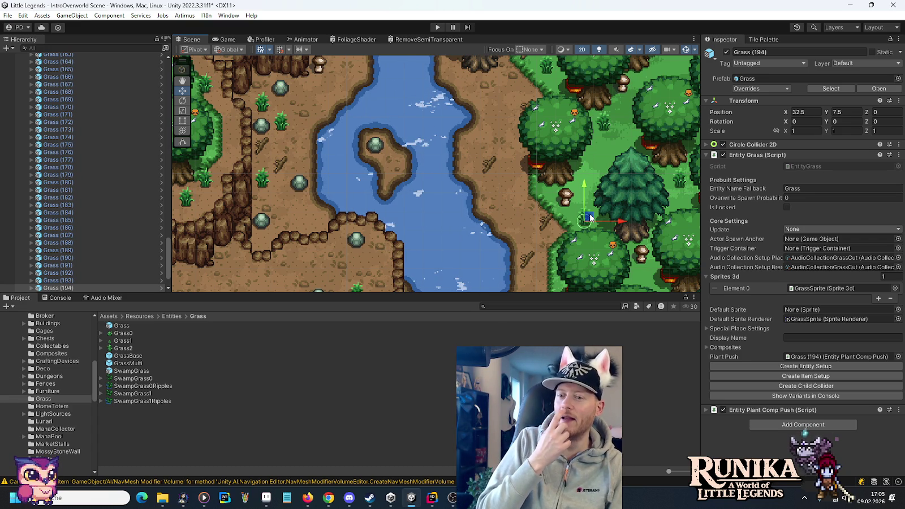
Place Grass (195) at 32, 2.5, Grass (199) at 34.5, -5 and Grass (200) at 35, -8.5.
drag(582, 186, 489, 133)
key(ctrl+d)
mouse_move(488, 170)
mouse_down()
mouse_move(484, 251)
mouse_move(462, 134)
mouse_move(489, 173)
mouse_move(480, 168)
mouse_move(591, 164)
mouse_move(578, 168)
mouse_move(537, 263)
mouse_move(540, 151)
mouse_move(580, 160)
mouse_up()
key(ctrl+d)
key(ctrl+d)
key(ctrl+d)
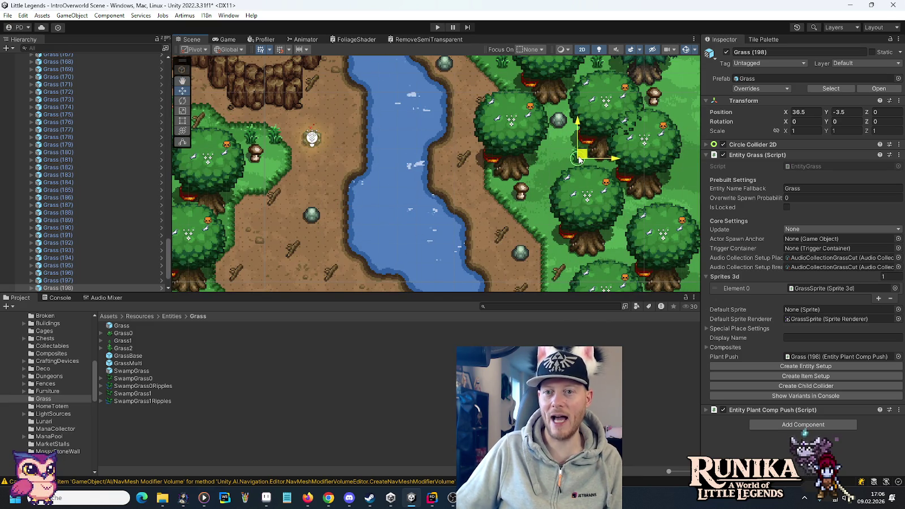
key(ctrl+d)
mouse_move(579, 158)
mouse_down()
mouse_move(552, 208)
mouse_move(547, 173)
mouse_up()
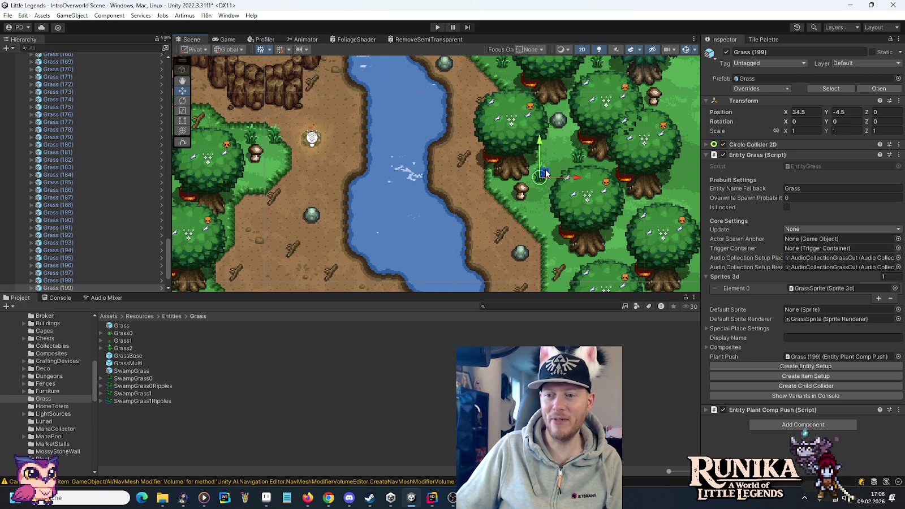
key(ctrl+d)
mouse_move(545, 175)
mouse_down()
mouse_move(550, 250)
mouse_move(627, 252)
mouse_move(620, 232)
mouse_up()
Add Grass (201) at 37.5, -10, Grass (204) at 36, 1.5, and more copies between trees.
key(ctrl+d)
mouse_move(582, 112)
mouse_down()
mouse_move(565, 162)
mouse_move(522, 172)
mouse_move(547, 149)
mouse_move(522, 95)
mouse_move(545, 146)
mouse_move(629, 243)
mouse_move(601, 218)
mouse_move(603, 204)
mouse_move(520, 196)
mouse_move(364, 152)
mouse_move(423, 111)
mouse_up()
key(ctrl+d)
key(ctrl+d)
key(ctrl+d)
mouse_move(428, 243)
mouse_down()
mouse_move(528, 90)
mouse_move(503, 213)
mouse_move(632, 187)
mouse_move(604, 95)
mouse_up()
key(ctrl+d)
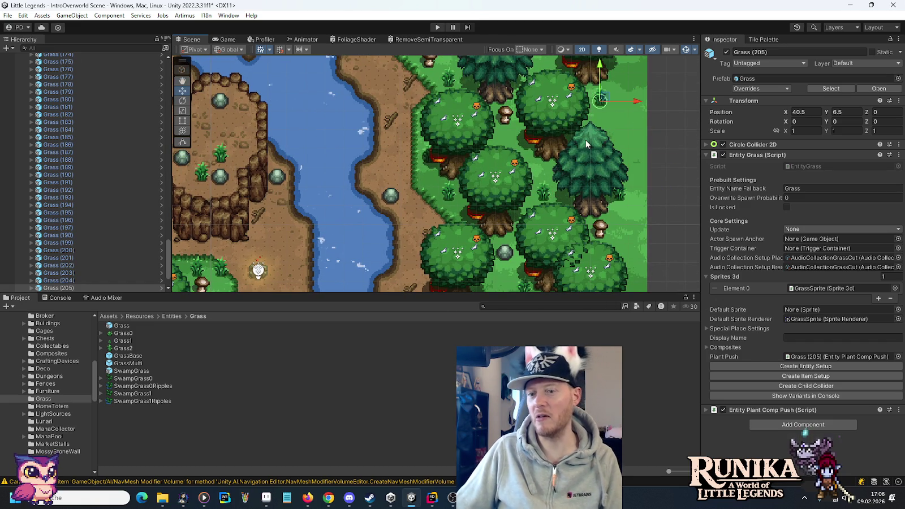
key(ctrl+d)
drag(580, 162, 541, 287)
mouse_move(569, 227)
mouse_down()
mouse_move(600, 115)
mouse_move(596, 102)
mouse_move(586, 111)
mouse_move(601, 129)
mouse_move(462, 95)
mouse_move(443, 235)
mouse_move(546, 148)
mouse_move(538, 138)
mouse_move(574, 91)
mouse_move(547, 114)
mouse_move(591, 80)
mouse_move(584, 91)
mouse_up()
key(ctrl+d)
key(ctrl+d)
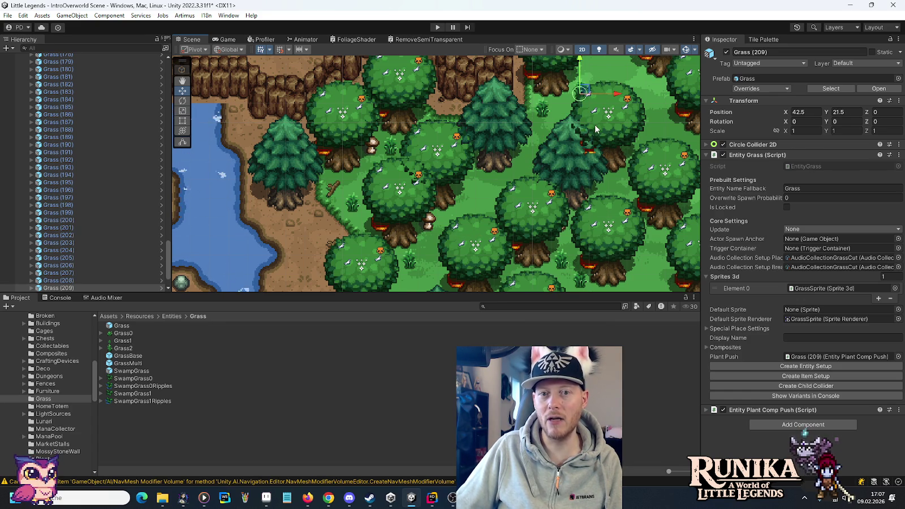
Add Grass copies from (209) onward between the forest trees, starting one for the river island.
drag(595, 123, 569, 209)
key(ctrl+d)
mouse_move(566, 175)
mouse_down()
mouse_move(577, 114)
mouse_move(537, 79)
mouse_move(572, 115)
mouse_move(613, 135)
mouse_move(630, 186)
mouse_up()
key(ctrl+d)
key(ctrl+d)
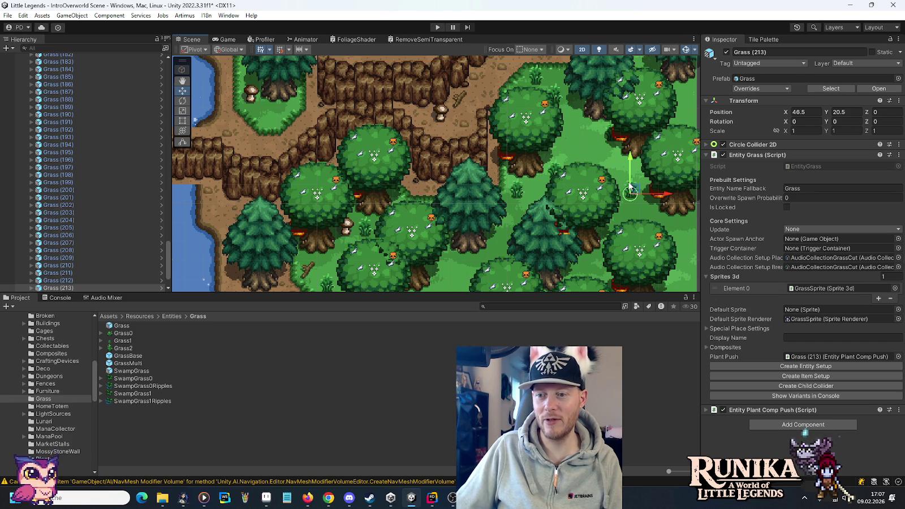
key(ctrl+d)
mouse_move(637, 186)
mouse_down()
mouse_move(615, 171)
mouse_move(466, 265)
mouse_move(690, 229)
mouse_move(478, 186)
mouse_move(510, 198)
mouse_move(517, 232)
mouse_move(458, 270)
mouse_move(455, 101)
mouse_move(474, 216)
mouse_move(470, 74)
mouse_up()
mouse_move(443, 106)
mouse_down()
mouse_move(500, 166)
mouse_move(286, 150)
mouse_move(615, 107)
mouse_move(594, 111)
mouse_move(549, 147)
mouse_move(520, 191)
mouse_move(512, 159)
mouse_move(406, 99)
mouse_move(526, 175)
mouse_move(523, 161)
mouse_move(541, 139)
mouse_move(360, 123)
mouse_move(521, 141)
mouse_move(459, 130)
mouse_move(489, 122)
mouse_move(439, 206)
mouse_move(579, 122)
mouse_move(552, 104)
mouse_move(571, 125)
mouse_move(572, 151)
mouse_move(649, 241)
mouse_move(687, 242)
mouse_move(689, 232)
mouse_move(480, 177)
mouse_up()
key(ctrl+d)
key(ctrl+d)
key(ctrl+d)
key(ctrl+d)
key(ctrl+d)
key(ctrl+d)
key(ctrl+d)
Adjust Grass (226) and (227), then add Grass (230) one unit higher by the lake path.
drag(541, 185, 557, 207)
mouse_move(568, 193)
mouse_down()
mouse_move(620, 123)
mouse_move(566, 90)
mouse_move(576, 126)
mouse_move(542, 107)
mouse_up()
key(ctrl+d)
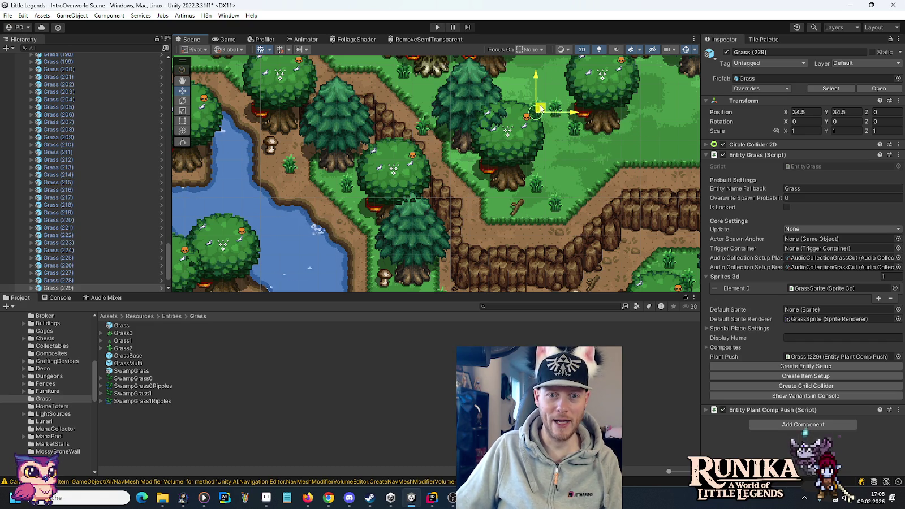
key(ctrl+d)
drag(544, 111, 544, 93)
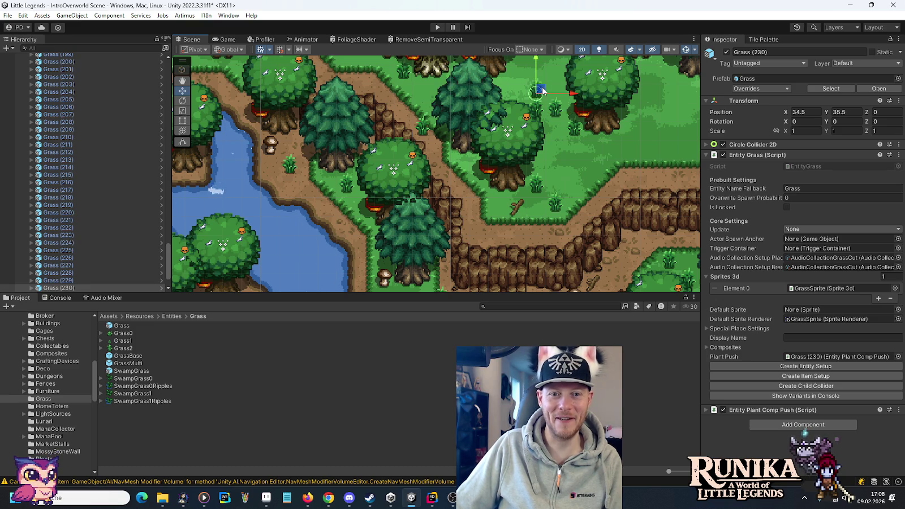
mouse_move(550, 125)
mouse_down()
mouse_move(604, 222)
mouse_move(580, 159)
mouse_move(579, 170)
mouse_move(435, 152)
mouse_move(409, 170)
mouse_move(411, 149)
mouse_move(399, 142)
mouse_move(391, 149)
mouse_move(434, 156)
mouse_move(479, 115)
mouse_move(490, 117)
mouse_move(469, 158)
mouse_move(431, 77)
mouse_move(423, 107)
mouse_move(353, 158)
mouse_move(299, 162)
mouse_move(262, 190)
mouse_move(306, 149)
mouse_move(303, 159)
mouse_move(477, 167)
mouse_move(490, 181)
mouse_up()
key(ctrl+d)
key(ctrl+d)
key(ctrl+d)
key(ctrl+d)
key(ctrl+d)
key(ctrl+d)
key(ctrl+d)
key(ctrl+d)
key(ctrl+d)
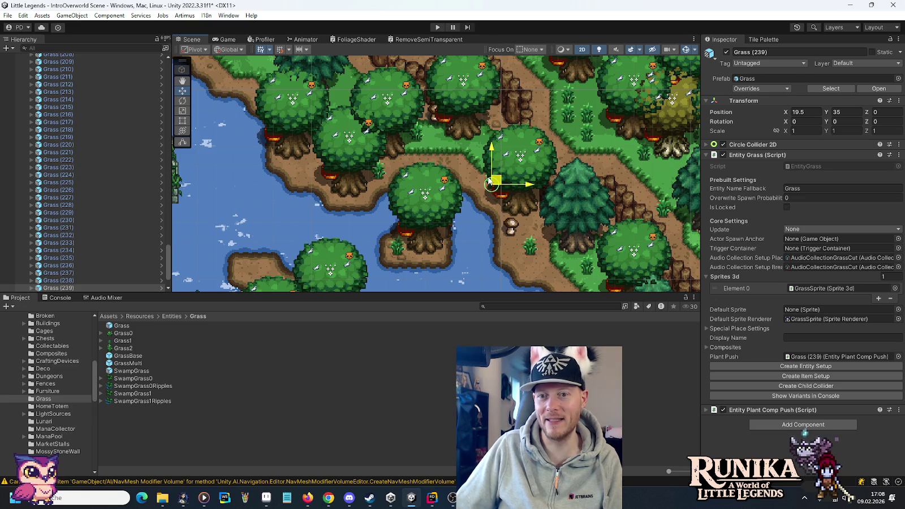
Duplicate Grass (239) and lower the new copy slightly.
key(ctrl+d)
mouse_move(490, 181)
mouse_down()
mouse_move(497, 185)
mouse_move(496, 131)
mouse_move(478, 153)
mouse_up()
drag(434, 184, 526, 157)
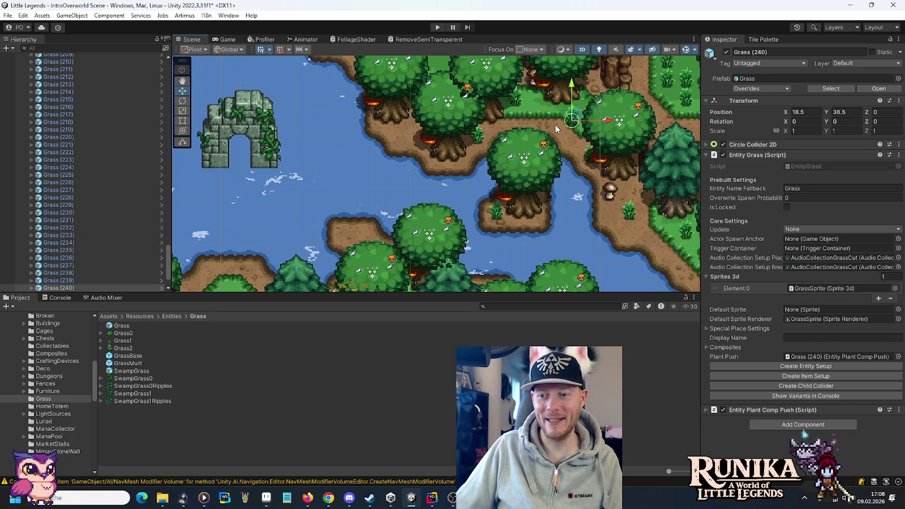
Place new grass tufts, including Grass (241), along the western water's edge.
key(ctrl+d)
drag(572, 120, 379, 196)
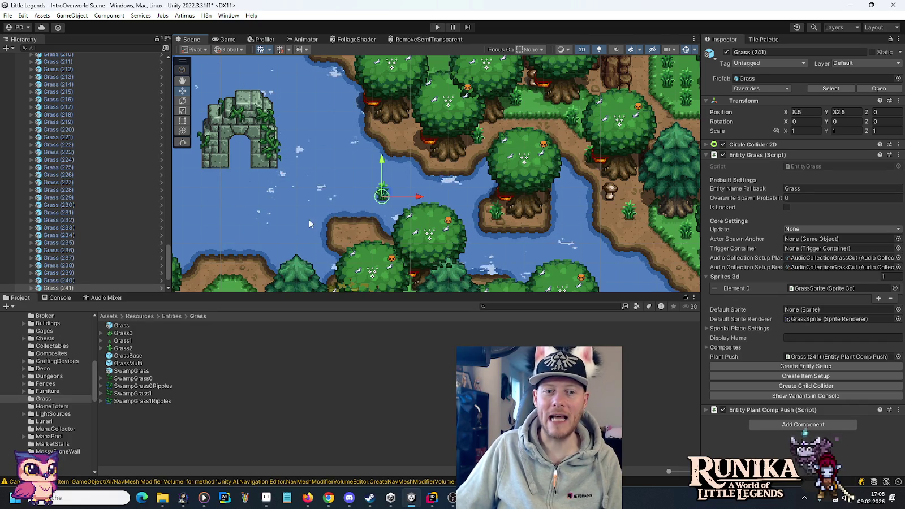
drag(309, 219, 494, 145)
mouse_move(543, 123)
mouse_down()
mouse_move(566, 141)
mouse_move(525, 151)
mouse_move(498, 192)
mouse_move(422, 225)
mouse_move(423, 141)
mouse_move(445, 92)
mouse_up()
key(ctrl+d)
mouse_move(482, 117)
mouse_down()
mouse_move(467, 149)
mouse_move(508, 200)
mouse_move(444, 253)
mouse_move(436, 273)
mouse_move(463, 252)
mouse_move(334, 195)
mouse_move(487, 146)
mouse_move(378, 148)
mouse_move(320, 165)
mouse_up()
key(ctrl+d)
key(ctrl+d)
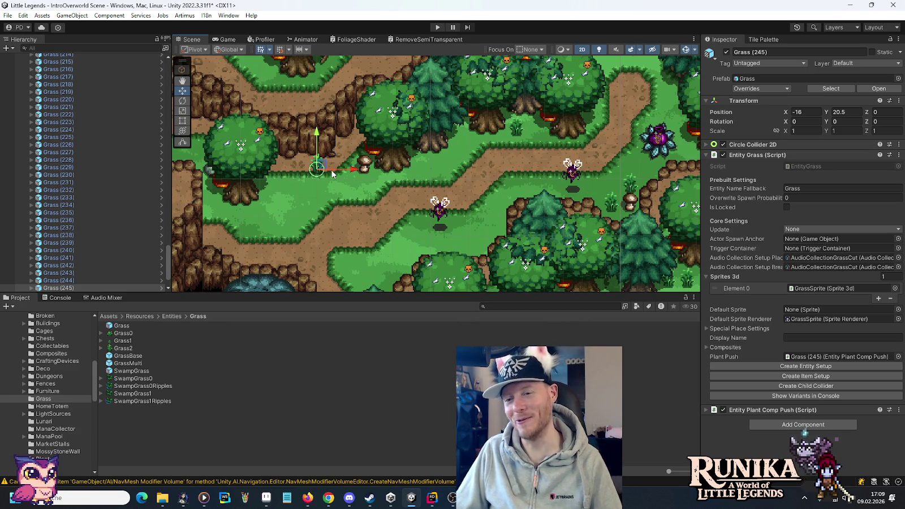
drag(373, 182, 497, 187)
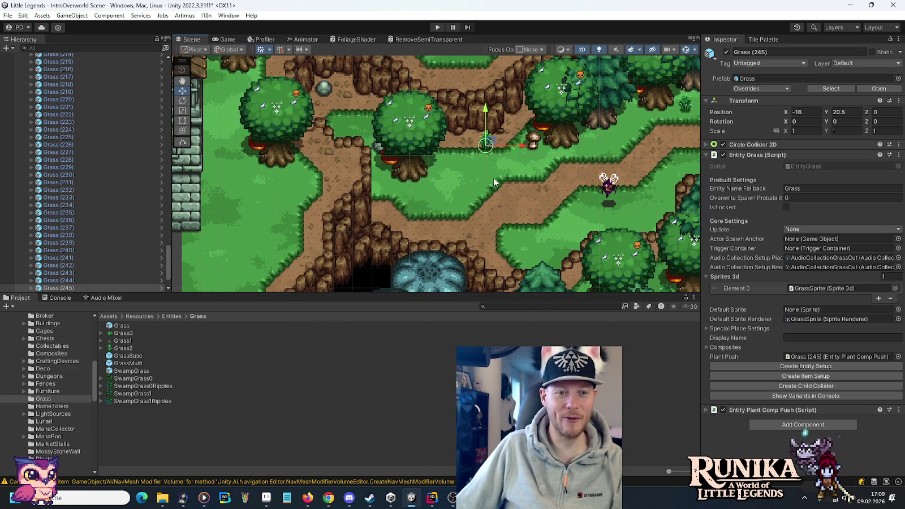
Add grass copies left along the dirt path, placing Grass (248) beside the trees.
key(ctrl+d)
mouse_move(491, 146)
mouse_down()
mouse_move(352, 128)
mouse_move(369, 103)
mouse_up()
key(ctrl+d)
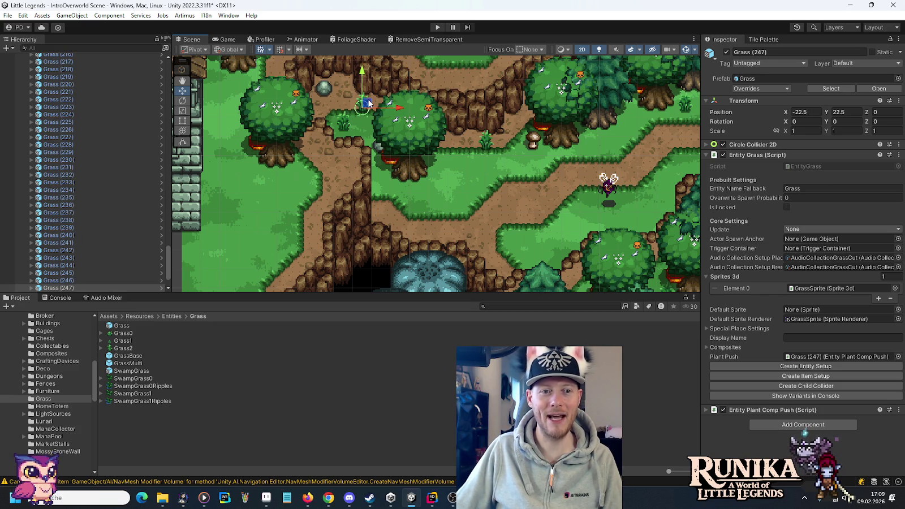
mouse_move(456, 191)
mouse_down()
mouse_move(385, 168)
mouse_move(419, 193)
mouse_move(504, 204)
mouse_move(486, 184)
mouse_move(446, 191)
mouse_move(459, 164)
mouse_move(461, 198)
mouse_move(402, 212)
mouse_move(426, 196)
mouse_move(404, 210)
mouse_move(403, 203)
mouse_move(403, 222)
mouse_up()
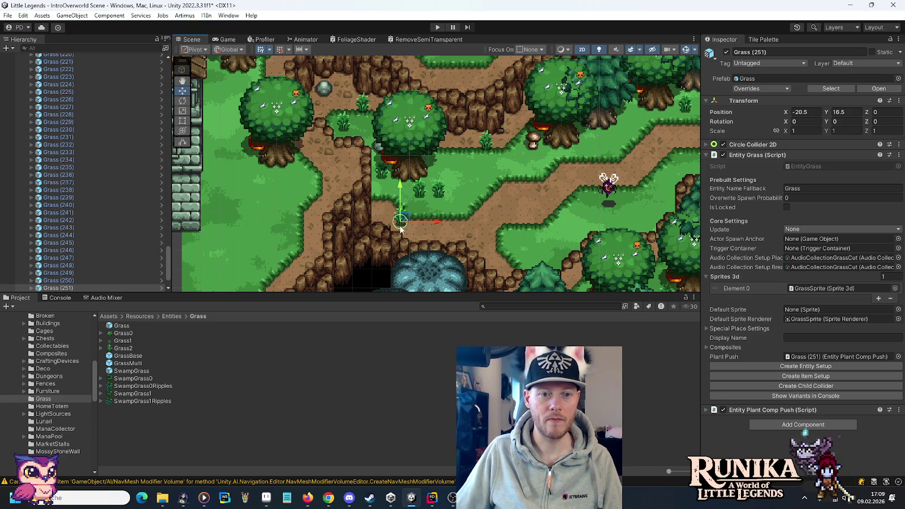
Select Grass (249) and Grass (250) and scroll the Hierarchy to the top.
click(421, 196)
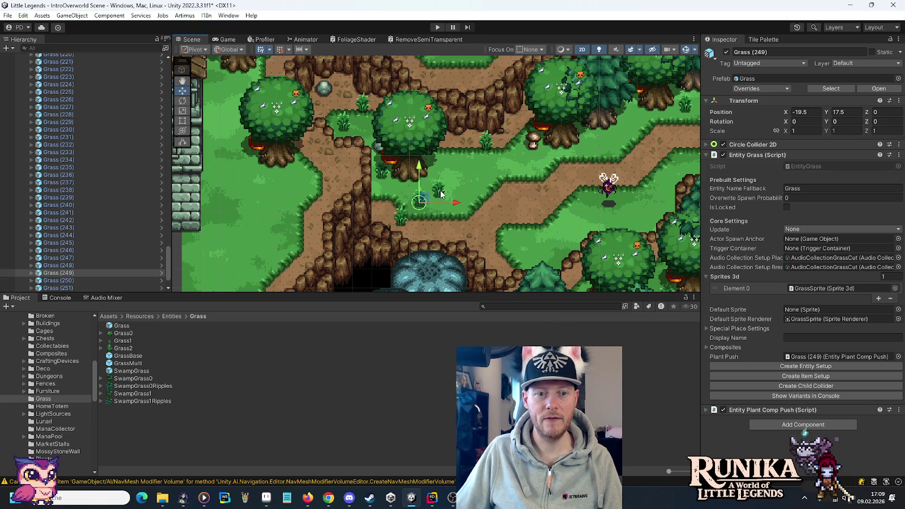
click(441, 194)
drag(169, 262, 172, 75)
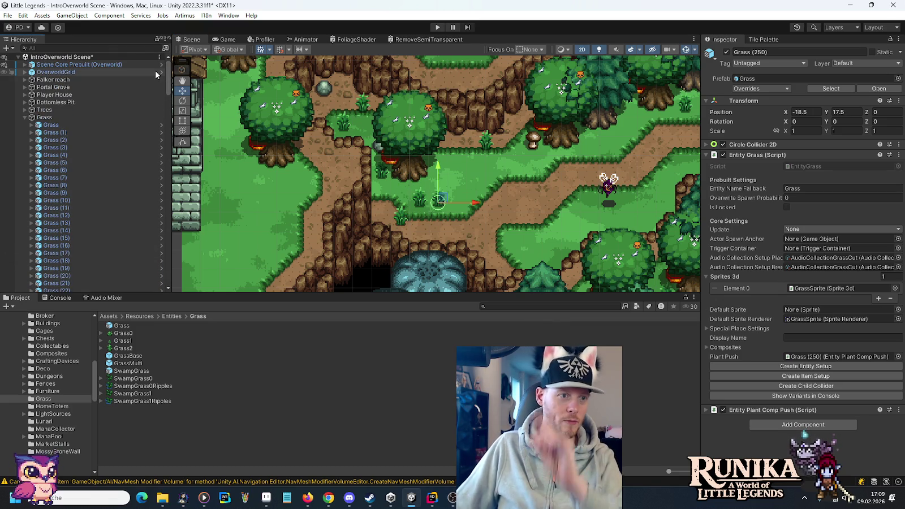
Select the Cliffs tilemap and pick a tile from the Cliff Palette in the Tile Palette.
click(25, 72)
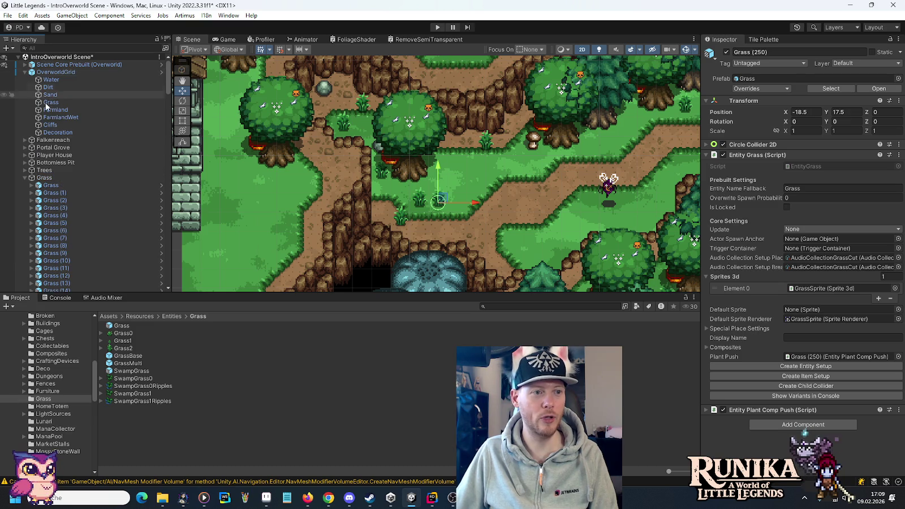
click(57, 125)
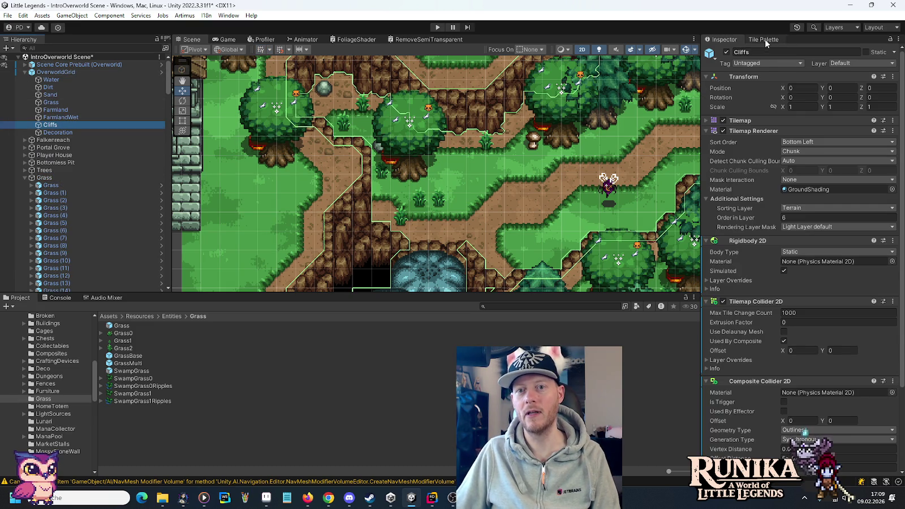
click(765, 39)
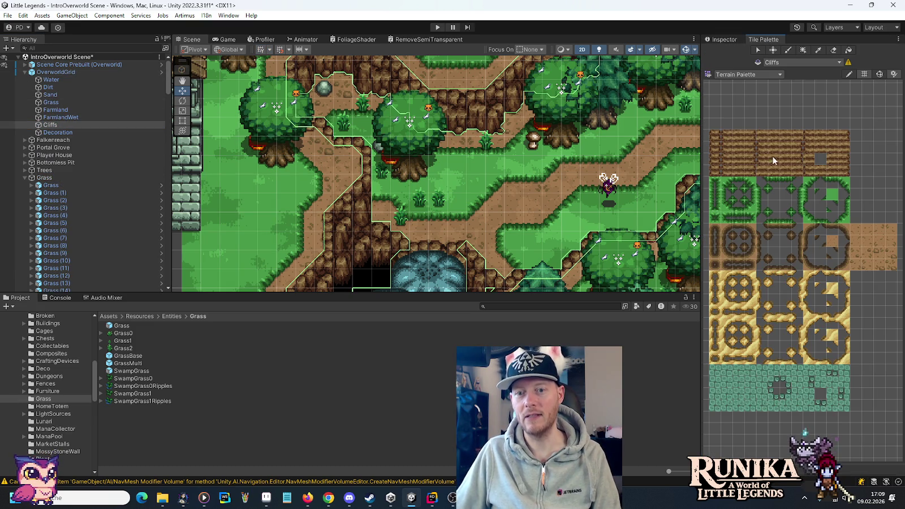
click(738, 76)
click(744, 119)
click(774, 207)
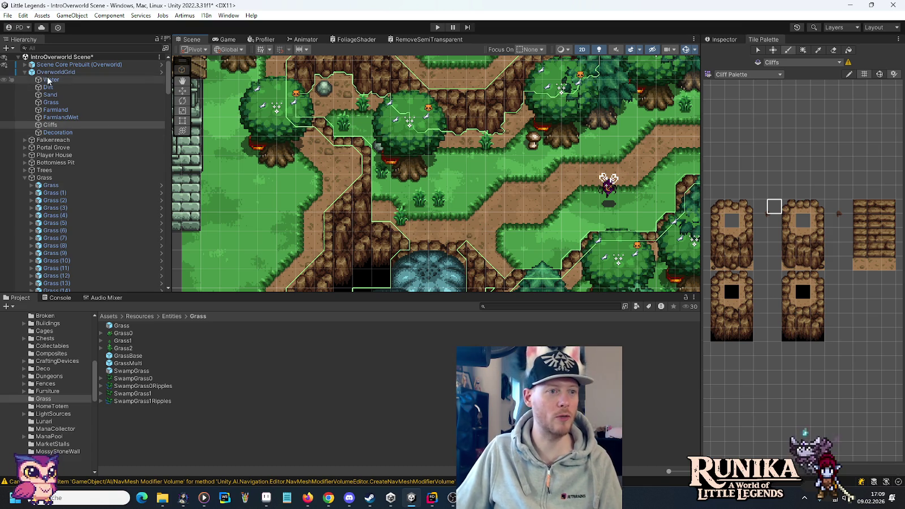
Collapse OverworldGrid and move a grass tuft left in the scene.
click(25, 72)
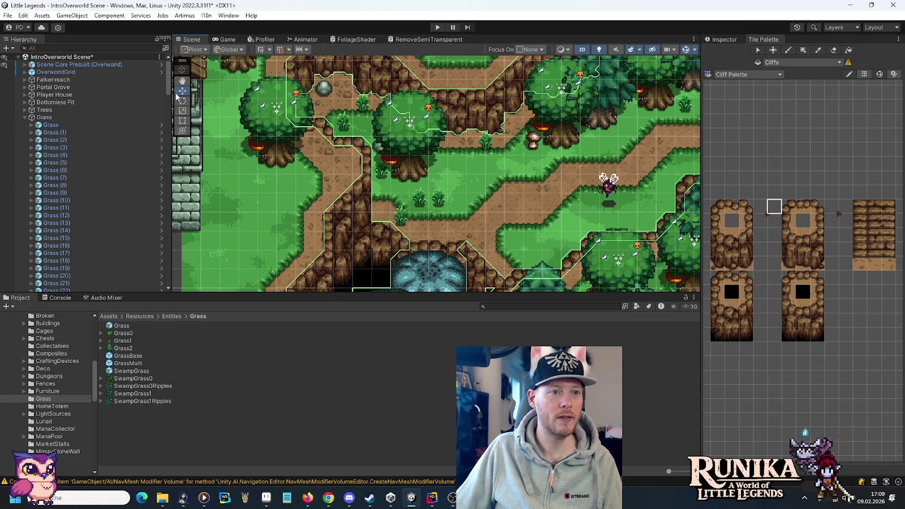
click(402, 227)
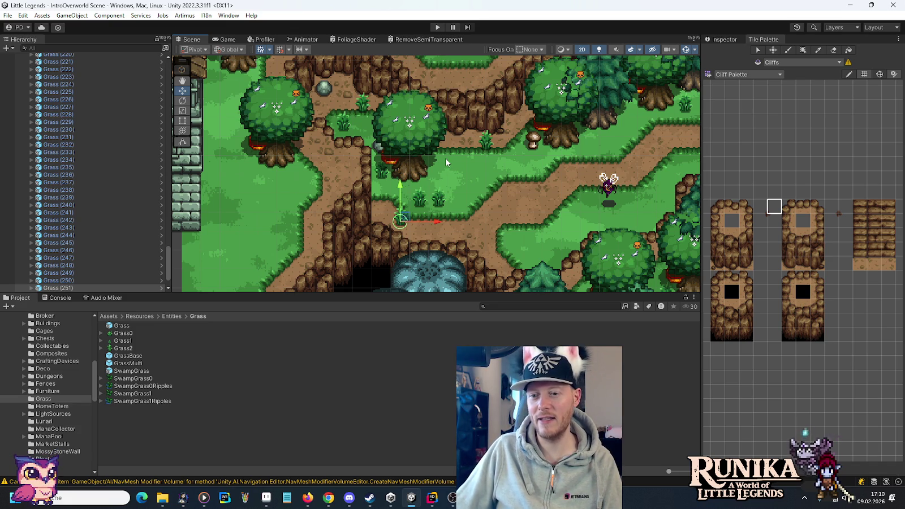
mouse_move(402, 220)
mouse_down()
mouse_move(339, 204)
mouse_move(263, 205)
mouse_up()
Move the grass tuft up-right, return to the Inspector, and add copies into the clearing.
mouse_move(338, 238)
mouse_down()
mouse_move(488, 108)
mouse_move(549, 91)
mouse_move(516, 94)
mouse_move(523, 205)
mouse_move(478, 123)
mouse_up()
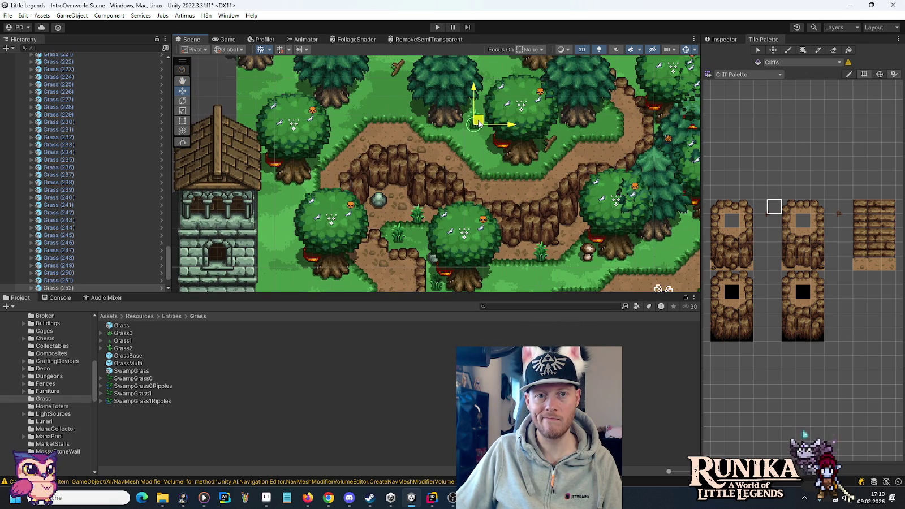
click(713, 41)
key(ctrl+d)
mouse_move(482, 125)
mouse_down()
mouse_move(505, 158)
mouse_move(501, 142)
mouse_move(497, 163)
mouse_move(622, 108)
mouse_move(599, 125)
mouse_move(478, 145)
mouse_move(497, 110)
mouse_move(458, 98)
mouse_move(407, 103)
mouse_move(382, 86)
mouse_move(393, 133)
mouse_move(379, 175)
mouse_move(397, 105)
mouse_move(368, 77)
mouse_move(381, 101)
mouse_move(397, 87)
mouse_move(352, 213)
mouse_move(521, 82)
mouse_move(473, 86)
mouse_move(598, 120)
mouse_move(631, 85)
mouse_move(625, 94)
mouse_move(641, 100)
mouse_move(616, 91)
mouse_move(597, 123)
mouse_move(584, 123)
mouse_move(565, 99)
mouse_move(591, 141)
mouse_move(581, 170)
mouse_move(440, 239)
mouse_move(543, 156)
mouse_move(525, 159)
mouse_up()
key(ctrl+d)
key(ctrl+d)
key(ctrl+d)
key(ctrl+d)
key(ctrl+d)
key(ctrl+d)
key(ctrl+d)
key(ctrl+d)
key(ctrl+d)
key(ctrl+d)
key(ctrl+d)
key(ctrl+d)
key(ctrl+d)
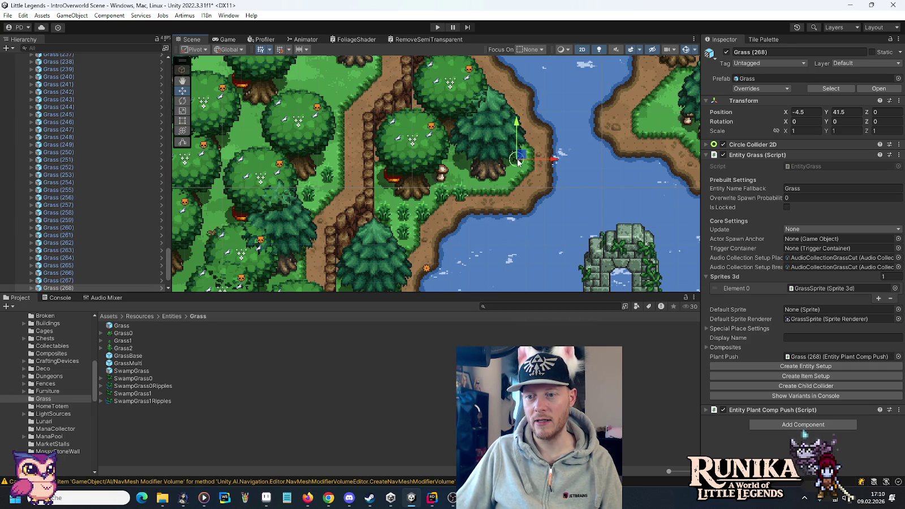
Duplicate Grass (268) and (269), spreading copies along the bank and beside the trees.
key(ctrl+d)
mouse_move(519, 161)
mouse_down()
mouse_move(462, 157)
mouse_move(479, 158)
mouse_move(462, 144)
mouse_move(447, 153)
mouse_move(477, 173)
mouse_move(551, 189)
mouse_move(522, 100)
mouse_move(521, 158)
mouse_move(384, 172)
mouse_move(388, 192)
mouse_up()
key(ctrl+d)
key(ctrl+d)
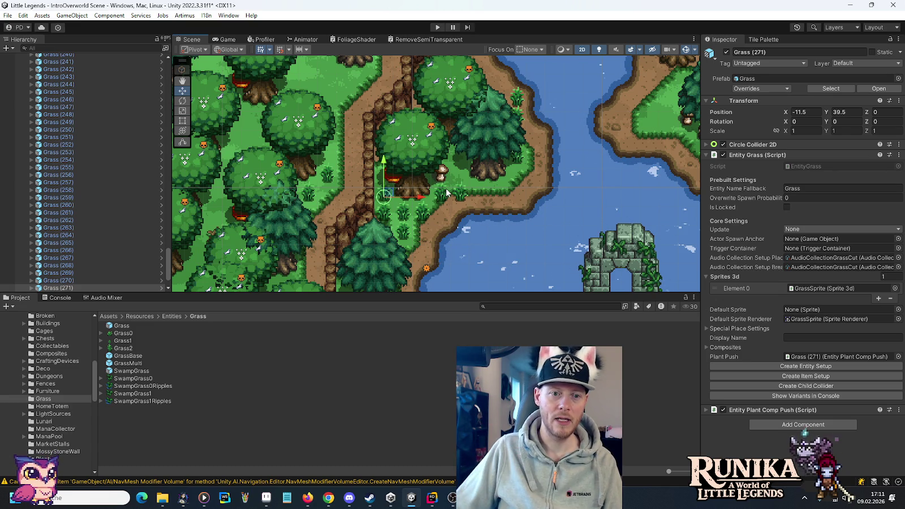
key(ctrl+d)
mouse_move(388, 198)
mouse_down()
mouse_move(388, 180)
mouse_move(228, 146)
mouse_move(306, 127)
mouse_move(287, 129)
mouse_move(320, 203)
mouse_move(355, 149)
mouse_move(398, 125)
mouse_up()
key(ctrl+d)
Place a grass tuft at -0.5, 29.5 by the water and move Grass (285) among trees.
key(ctrl+d)
key(ctrl+d)
mouse_move(399, 109)
mouse_down()
mouse_move(286, 207)
mouse_move(325, 171)
mouse_move(326, 149)
mouse_move(509, 212)
mouse_move(517, 249)
mouse_up()
key(ctrl+d)
mouse_move(517, 249)
mouse_down()
mouse_move(377, 150)
mouse_move(320, 198)
mouse_move(334, 203)
mouse_move(335, 193)
mouse_move(334, 215)
mouse_move(326, 214)
mouse_move(397, 207)
mouse_move(416, 248)
mouse_up()
key(ctrl+d)
key(ctrl+d)
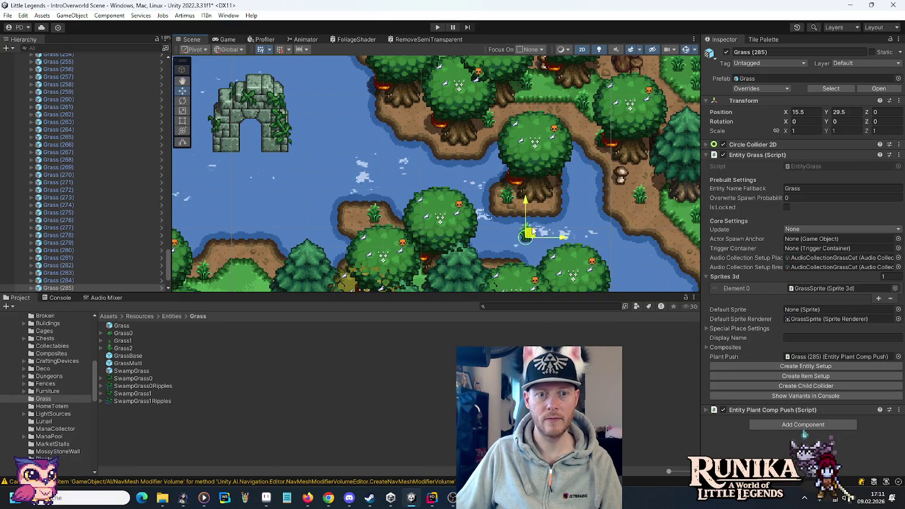
mouse_move(532, 230)
mouse_down()
mouse_move(426, 81)
mouse_move(478, 153)
mouse_move(515, 145)
mouse_move(511, 152)
mouse_move(483, 122)
mouse_move(460, 150)
mouse_move(499, 135)
mouse_move(435, 151)
mouse_move(419, 118)
mouse_move(386, 103)
mouse_move(383, 113)
mouse_move(468, 227)
mouse_move(485, 165)
mouse_move(369, 152)
mouse_move(319, 90)
mouse_move(656, 242)
mouse_up()
key(ctrl+d)
key(ctrl+d)
key(ctrl+d)
key(ctrl+d)
key(ctrl+d)
key(ctrl+d)
key(ctrl+d)
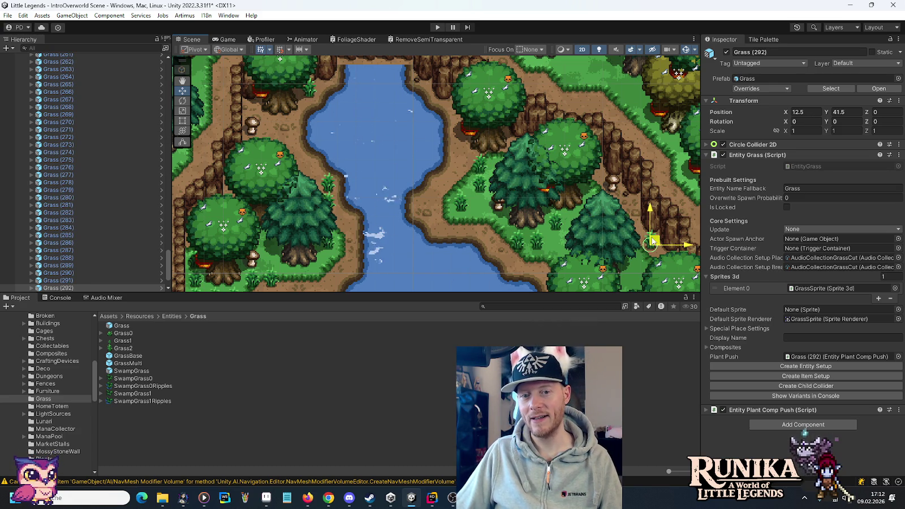
Duplicate grass tufts into gaps between the northern trees around Y 51–61, ending with Grass (308).
drag(583, 175, 384, 155)
key(ctrl+d)
mouse_move(452, 219)
mouse_down()
mouse_move(485, 209)
mouse_move(558, 146)
mouse_move(552, 164)
mouse_move(634, 152)
mouse_move(647, 141)
mouse_move(572, 138)
mouse_move(562, 168)
mouse_move(513, 189)
mouse_move(530, 205)
mouse_move(654, 182)
mouse_move(606, 182)
mouse_move(490, 95)
mouse_up()
key(ctrl+d)
key(ctrl+d)
key(ctrl+d)
key(ctrl+d)
drag(580, 215, 631, 146)
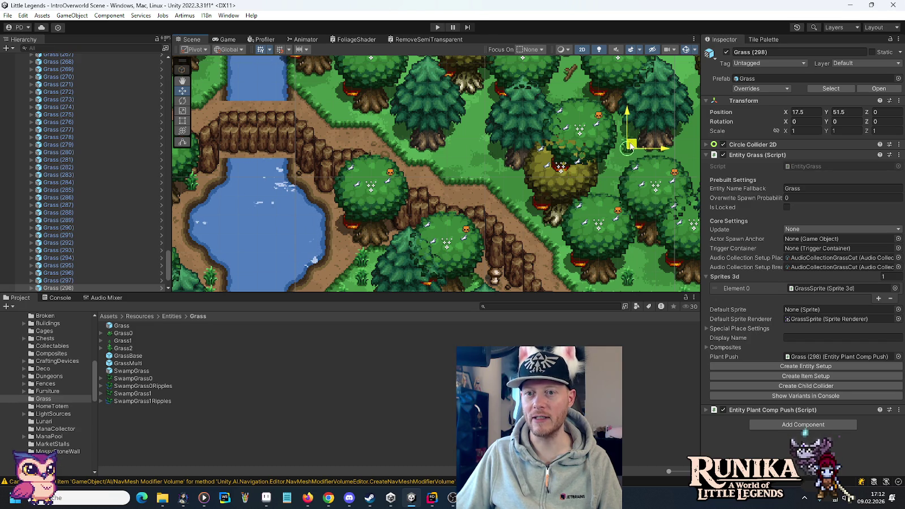
mouse_move(622, 180)
mouse_down()
mouse_move(437, 240)
mouse_move(543, 228)
mouse_move(524, 226)
mouse_move(502, 203)
mouse_move(547, 237)
mouse_move(445, 120)
mouse_up()
key(ctrl+d)
key(ctrl+d)
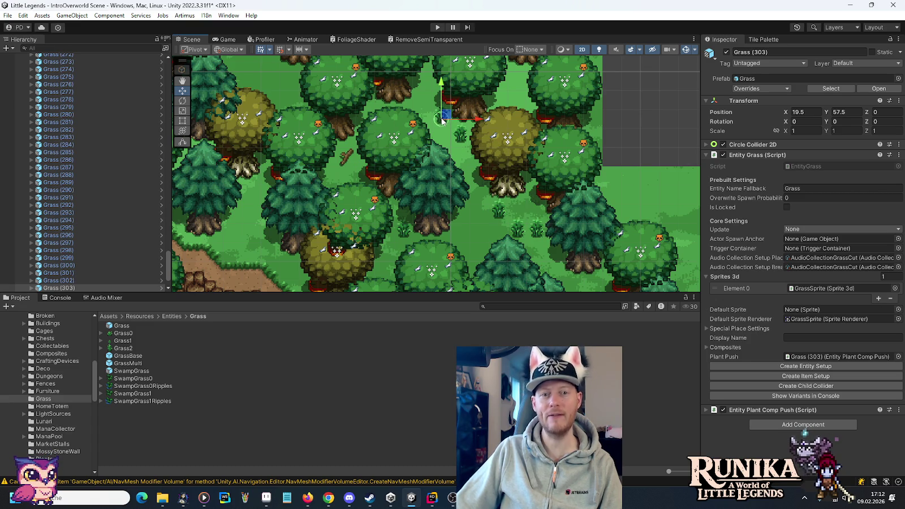
drag(444, 152, 536, 226)
mouse_move(528, 188)
mouse_down()
mouse_move(501, 189)
mouse_move(415, 146)
mouse_move(381, 149)
mouse_move(316, 113)
mouse_move(386, 203)
mouse_up()
click(383, 192)
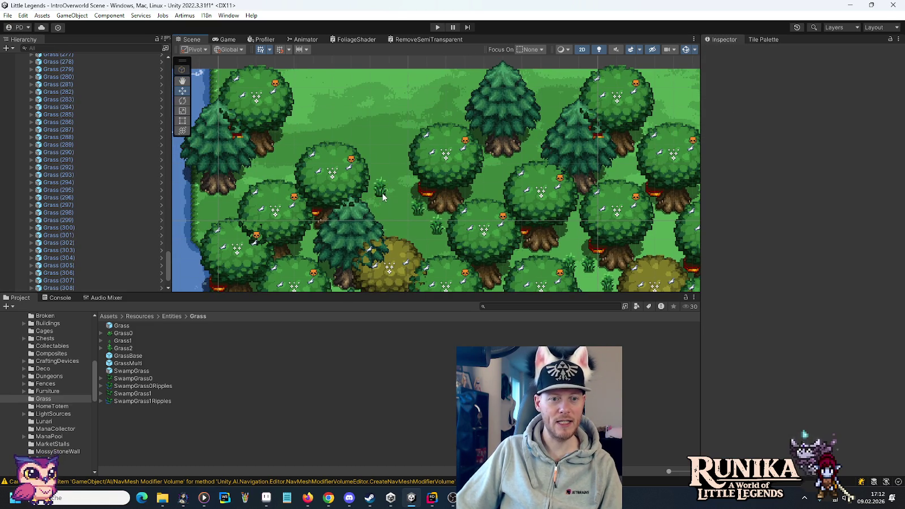
Move Grass (308) up-right and place copies through Grass (314) near the stream.
click(382, 196)
mouse_move(383, 194)
mouse_down()
mouse_move(419, 132)
mouse_move(404, 153)
mouse_move(400, 235)
mouse_up()
key(ctrl+d)
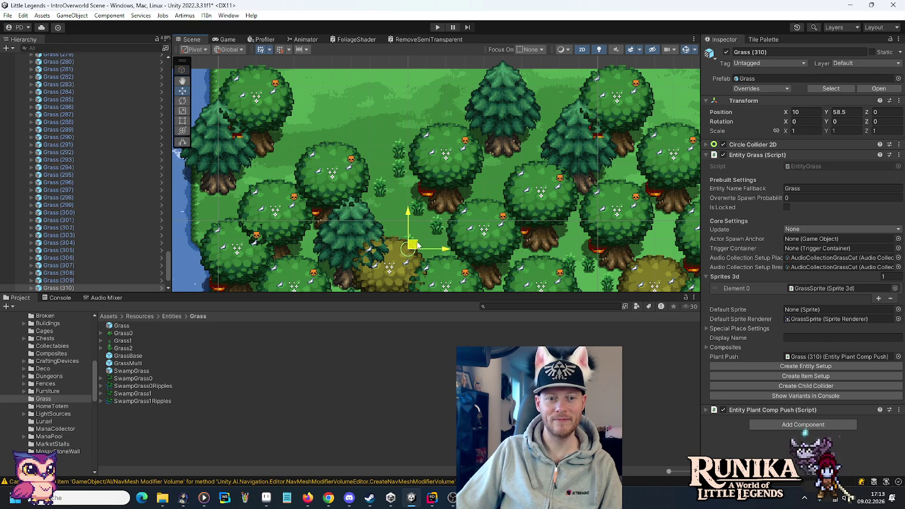
key(ctrl+d)
mouse_move(405, 245)
mouse_down()
mouse_move(348, 176)
mouse_move(249, 172)
mouse_move(467, 150)
mouse_move(433, 165)
mouse_move(442, 198)
mouse_up()
key(ctrl+d)
key(ctrl+d)
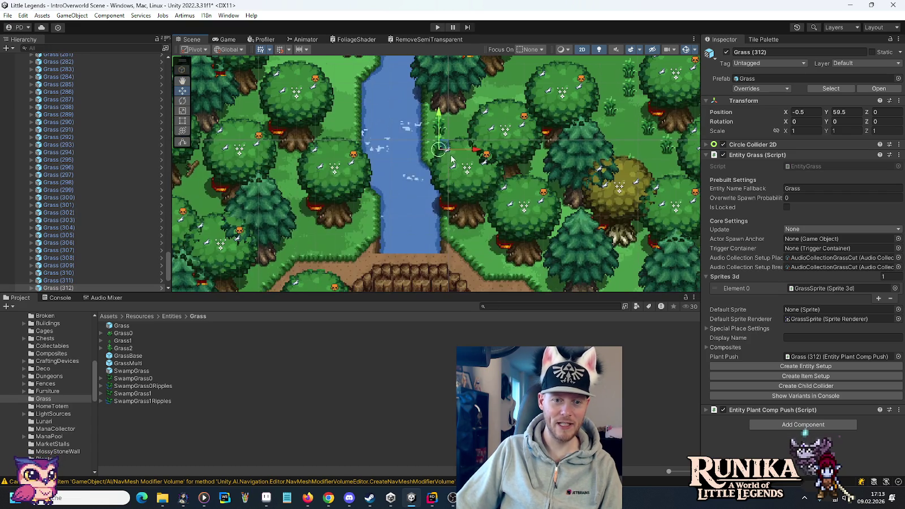
mouse_move(446, 155)
mouse_down()
mouse_move(475, 239)
mouse_move(455, 230)
mouse_move(318, 237)
mouse_move(332, 243)
mouse_move(323, 245)
mouse_move(460, 214)
mouse_up()
key(ctrl+d)
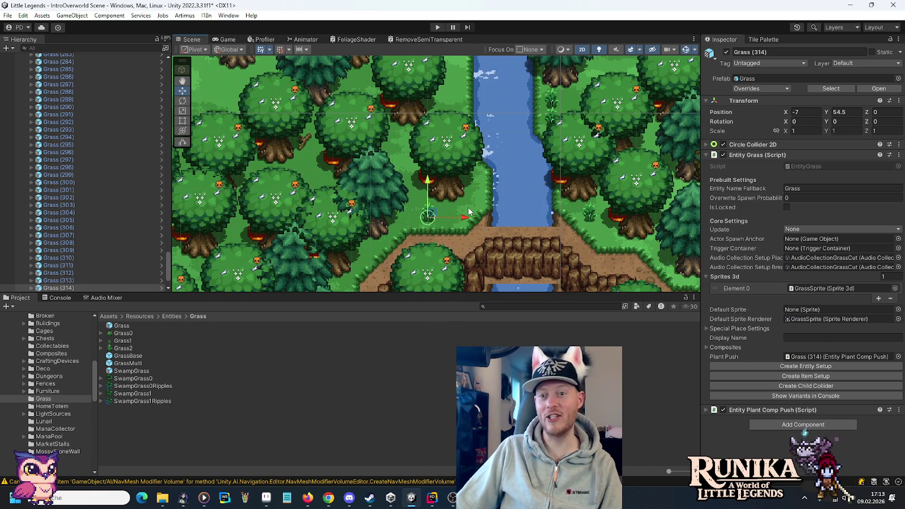
drag(429, 216, 439, 217)
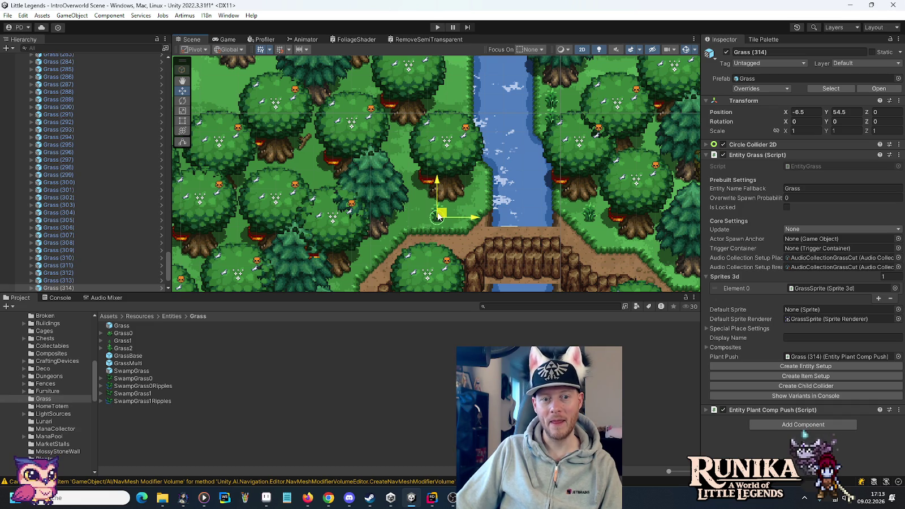
Place further grass copies from Grass (315) onward between the trees.
drag(438, 217, 438, 216)
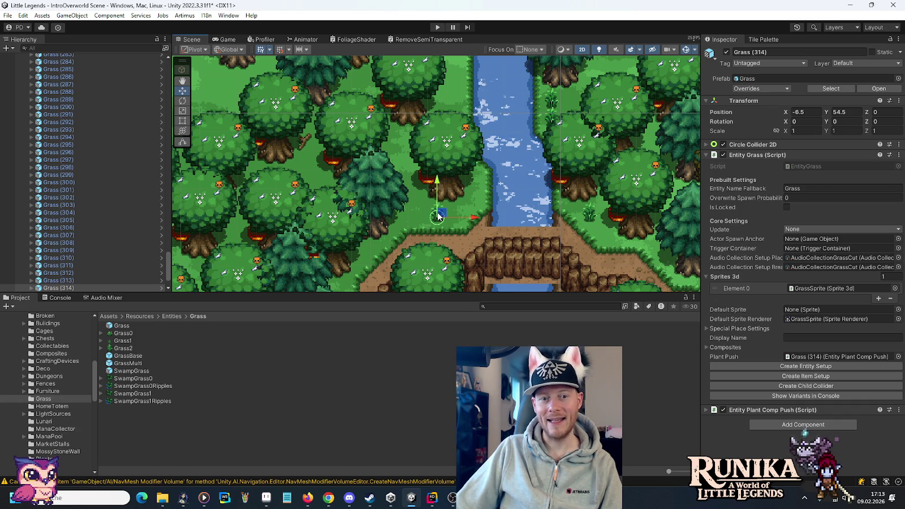
key(ctrl+d)
mouse_move(438, 217)
mouse_down()
mouse_move(395, 141)
mouse_move(419, 194)
mouse_move(470, 136)
mouse_move(458, 166)
mouse_move(465, 146)
mouse_move(480, 139)
mouse_move(465, 83)
mouse_move(461, 94)
mouse_move(402, 93)
mouse_move(402, 168)
mouse_move(382, 149)
mouse_move(462, 180)
mouse_up()
key(ctrl+d)
key(ctrl+d)
key(ctrl+d)
key(ctrl+d)
key(ctrl+d)
key(ctrl+d)
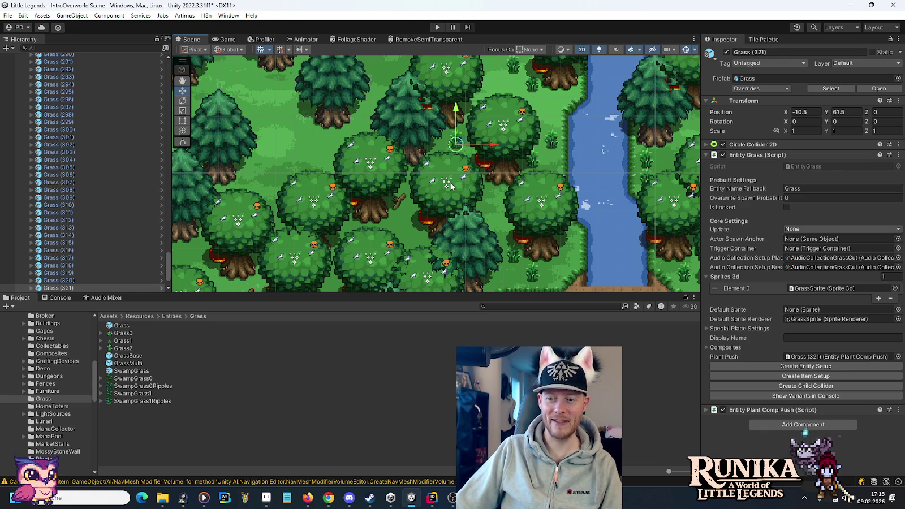
key(ctrl+d)
mouse_move(457, 143)
mouse_down()
mouse_move(424, 239)
mouse_move(355, 235)
mouse_move(489, 165)
mouse_move(414, 219)
mouse_move(405, 237)
mouse_move(397, 233)
mouse_move(420, 256)
mouse_move(388, 212)
mouse_move(362, 206)
mouse_move(368, 215)
mouse_move(419, 182)
mouse_move(399, 236)
mouse_move(459, 191)
mouse_move(383, 274)
mouse_move(468, 190)
mouse_move(521, 201)
mouse_move(536, 216)
mouse_up()
key(ctrl+d)
key(ctrl+d)
key(ctrl+d)
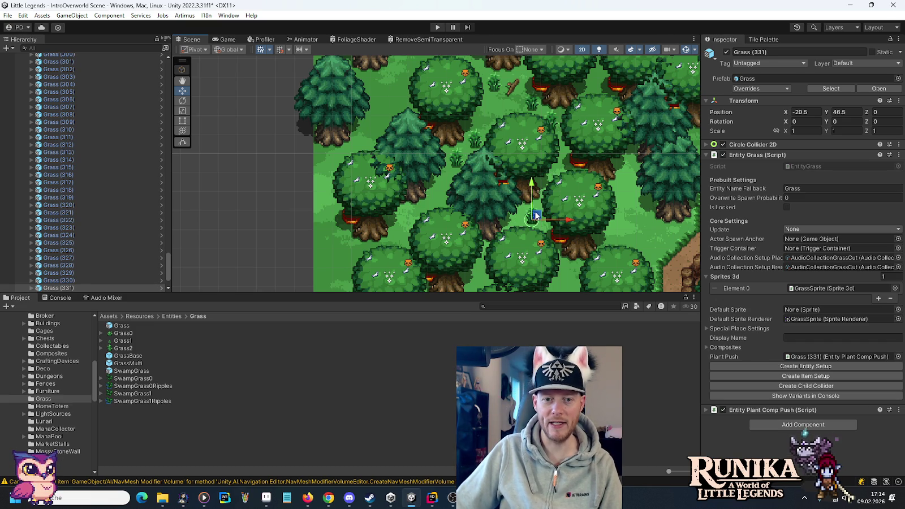
mouse_move(541, 215)
mouse_down()
mouse_move(646, 152)
mouse_move(633, 157)
mouse_move(634, 188)
mouse_move(668, 237)
mouse_move(649, 220)
mouse_move(562, 266)
mouse_up()
Fill upper-left forest gaps with grass, ending at Grass (361) at X -23.5, Y 64.5.
key(ctrl+d)
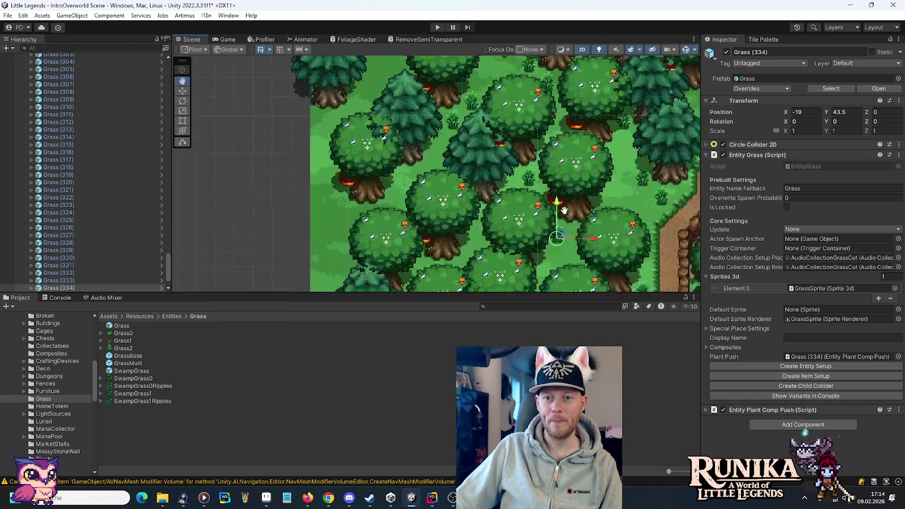
mouse_move(562, 175)
mouse_down()
mouse_move(546, 199)
mouse_move(476, 195)
mouse_move(401, 137)
mouse_move(413, 122)
mouse_move(424, 119)
mouse_move(400, 140)
mouse_move(428, 170)
mouse_move(419, 253)
mouse_move(403, 276)
mouse_up()
key(ctrl+d)
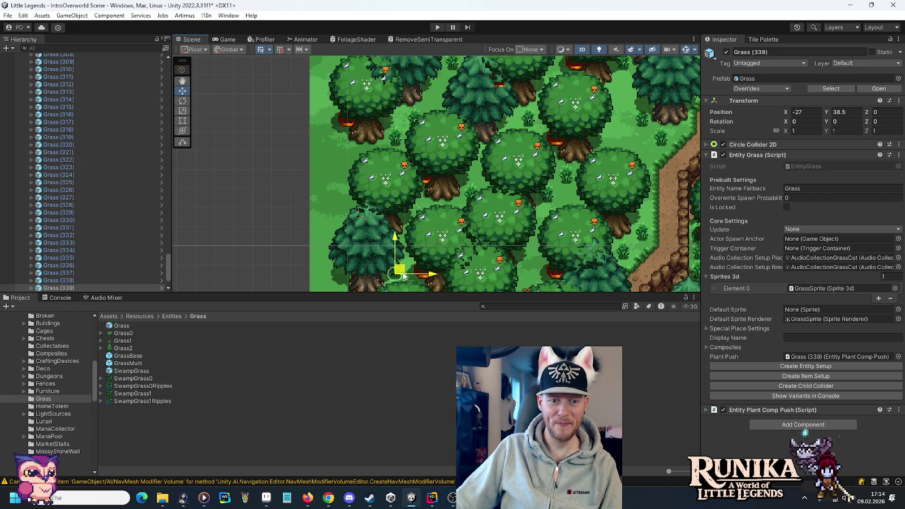
mouse_move(403, 276)
mouse_down()
mouse_move(662, 145)
mouse_move(645, 165)
mouse_up()
drag(605, 104, 566, 199)
key(ctrl+d)
mouse_move(625, 261)
mouse_down()
mouse_move(558, 146)
mouse_move(475, 96)
mouse_move(472, 205)
mouse_move(429, 167)
mouse_move(354, 170)
mouse_move(363, 161)
mouse_move(330, 191)
mouse_move(360, 210)
mouse_move(390, 152)
mouse_move(418, 145)
mouse_move(387, 150)
mouse_move(395, 150)
mouse_move(374, 136)
mouse_move(376, 156)
mouse_move(358, 152)
mouse_move(364, 146)
mouse_move(362, 169)
mouse_move(469, 111)
mouse_move(469, 86)
mouse_move(442, 179)
mouse_move(418, 150)
mouse_move(435, 167)
mouse_move(453, 143)
mouse_move(451, 151)
mouse_move(515, 112)
mouse_move(475, 93)
mouse_move(456, 96)
mouse_up()
key(ctrl+d)
key(ctrl+d)
key(ctrl+d)
key(ctrl+d)
key(ctrl+d)
key(ctrl+d)
key(ctrl+d)
key(ctrl+d)
key(ctrl+d)
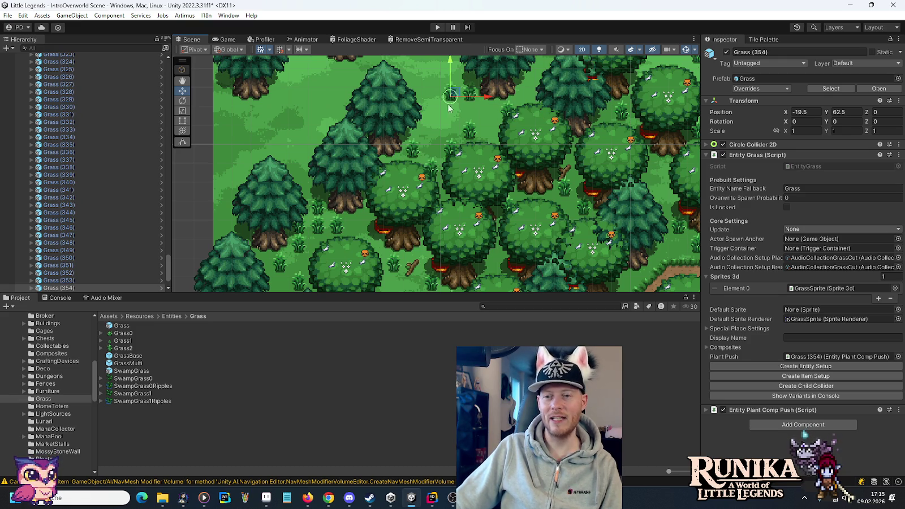
scroll(453, 119, up, 2)
Add grass copies moved left along the upper-left forest edge.
key(ctrl+d)
key(ctrl+d)
mouse_move(458, 140)
mouse_down()
mouse_move(286, 142)
mouse_move(390, 167)
mouse_move(365, 119)
mouse_move(381, 120)
mouse_move(383, 100)
mouse_up()
key(ctrl+d)
key(ctrl+d)
key(ctrl+d)
key(ctrl+d)
key(ctrl+d)
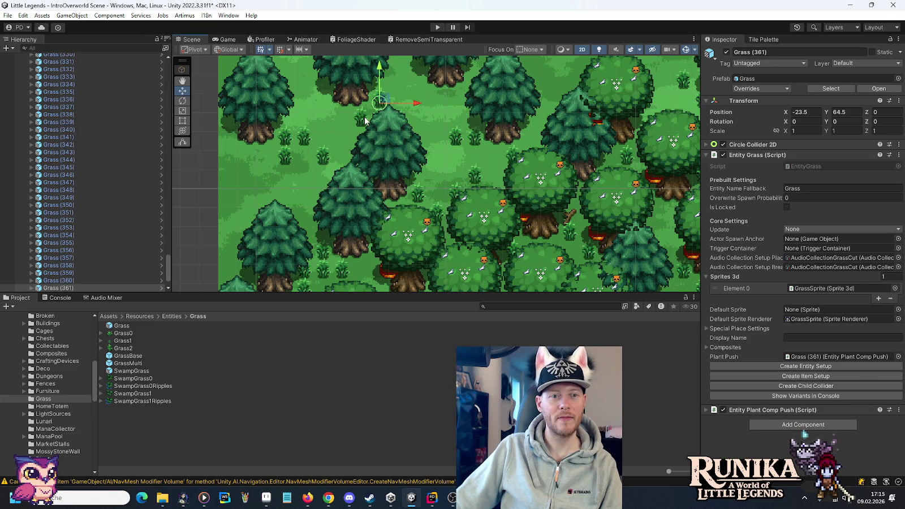
Inspect Fir (64) and its crown wind component beside the grass.
click(365, 119)
click(356, 121)
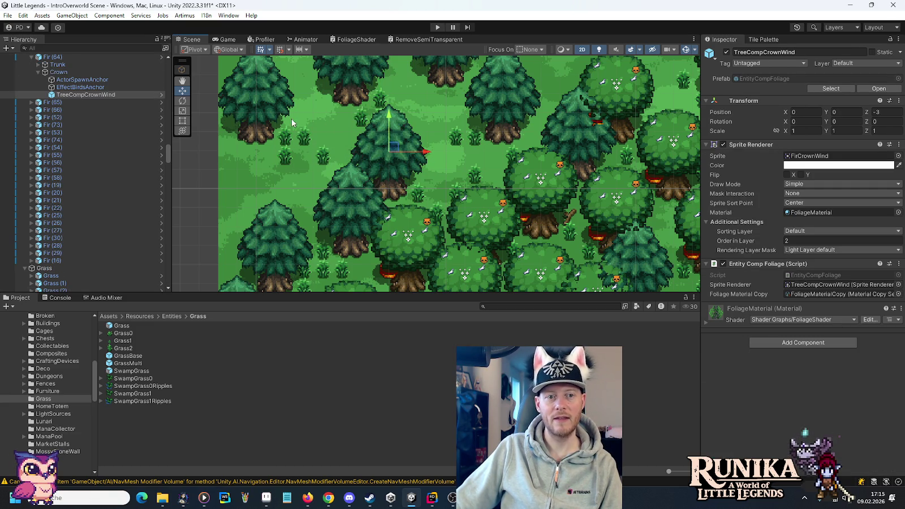
click(215, 142)
click(358, 116)
click(360, 116)
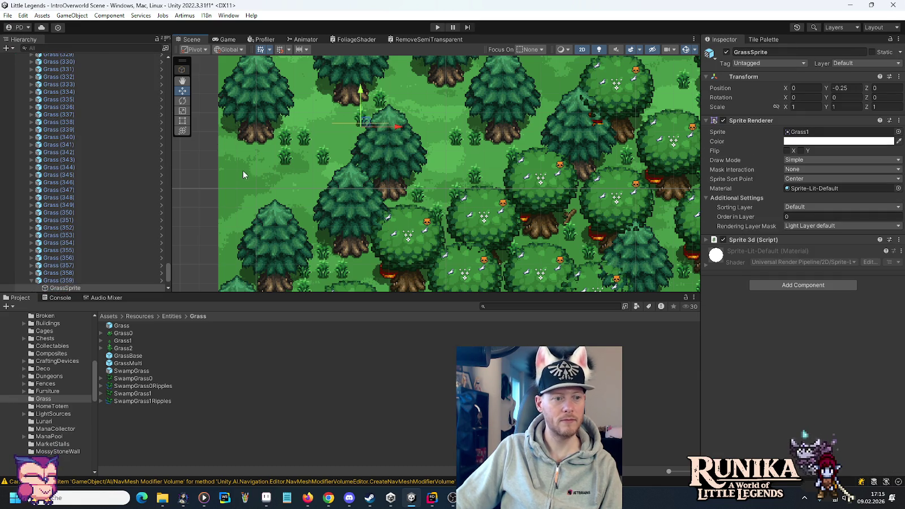
Check Grass (359)'s GrassSprite child in the Hierarchy, then duplicate Grass (361).
click(76, 280)
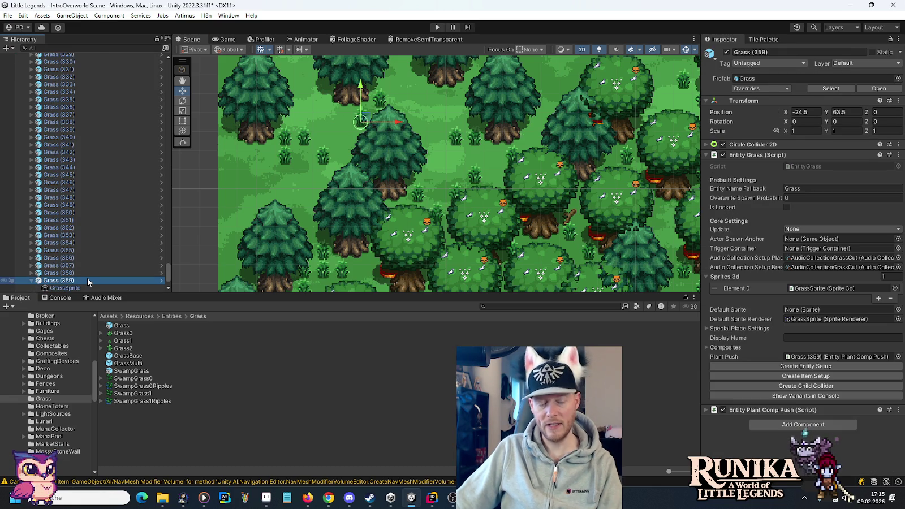
key(Down)
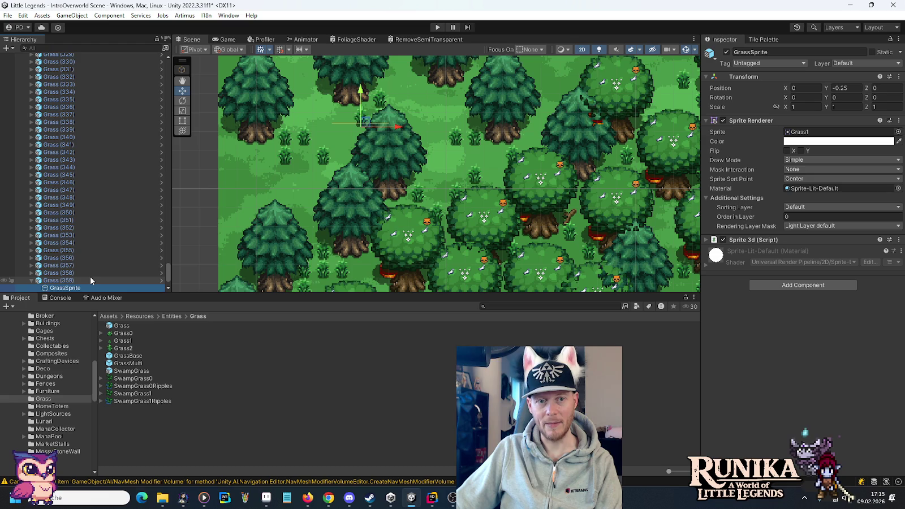
click(79, 281)
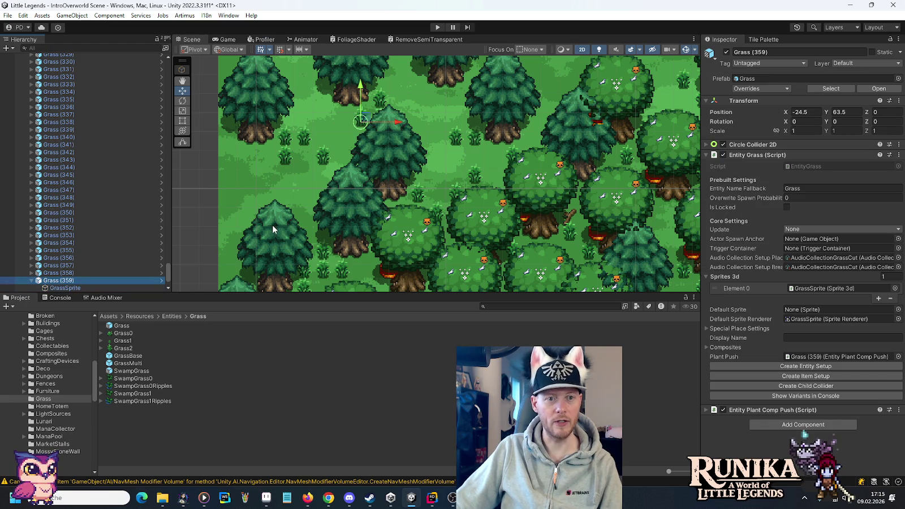
scroll(94, 259, down, 2)
key(Left)
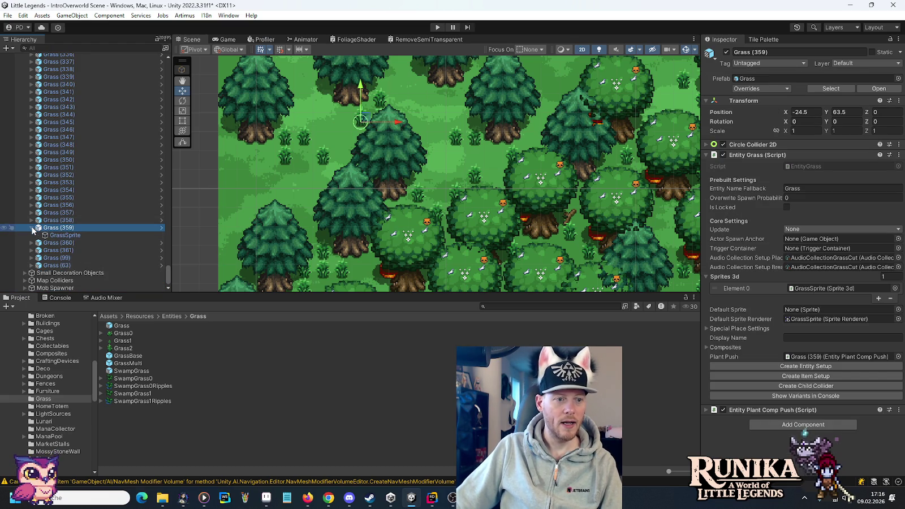
click(82, 250)
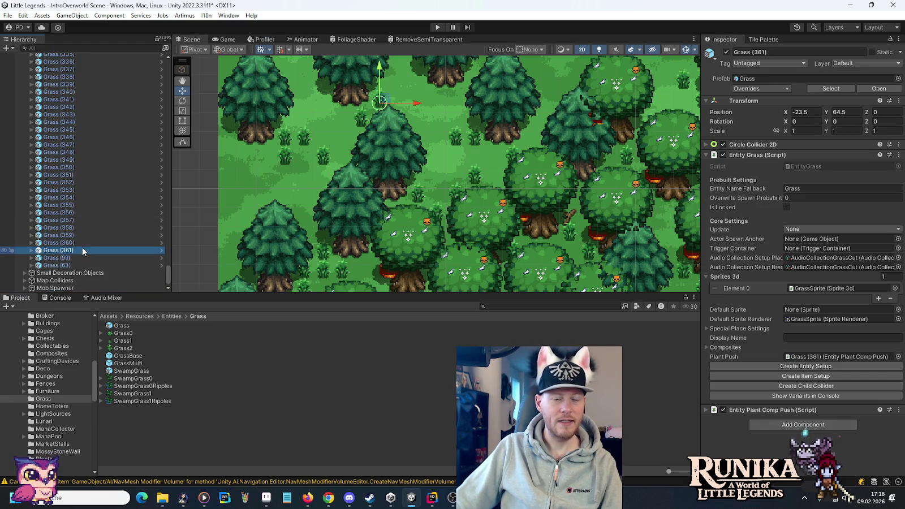
key(ctrl+d)
Place grass copies eastward among oaks and firs, reaching Grass (400) at X 44.5, Y 40.5.
mouse_move(385, 100)
mouse_down()
mouse_move(254, 191)
mouse_move(256, 210)
mouse_move(272, 196)
mouse_move(542, 103)
mouse_move(456, 202)
mouse_move(447, 204)
mouse_move(411, 148)
mouse_move(452, 166)
mouse_move(466, 190)
mouse_move(450, 192)
mouse_move(538, 162)
mouse_move(568, 170)
mouse_move(326, 175)
mouse_move(317, 168)
mouse_move(602, 215)
mouse_up()
key(ctrl+d)
key(ctrl+d)
key(ctrl+d)
key(ctrl+d)
key(ctrl+d)
key(ctrl+d)
key(ctrl+d)
key(ctrl+d)
key(ctrl+d)
drag(538, 215, 167, 194)
mouse_move(237, 196)
mouse_down()
mouse_move(435, 189)
mouse_move(464, 210)
mouse_move(460, 168)
mouse_move(531, 165)
mouse_move(531, 174)
mouse_move(552, 94)
mouse_move(576, 186)
mouse_move(566, 119)
mouse_move(538, 101)
mouse_move(355, 147)
mouse_move(324, 169)
mouse_move(410, 134)
mouse_move(591, 195)
mouse_move(594, 210)
mouse_move(343, 146)
mouse_move(470, 288)
mouse_move(362, 148)
mouse_move(456, 252)
mouse_move(447, 256)
mouse_move(455, 126)
mouse_move(498, 168)
mouse_move(297, 187)
mouse_move(287, 197)
mouse_move(452, 183)
mouse_move(482, 134)
mouse_move(501, 132)
mouse_move(507, 85)
mouse_up()
key(ctrl+d)
key(ctrl+d)
key(ctrl+d)
key(ctrl+d)
key(ctrl+d)
key(ctrl+d)
key(ctrl+d)
key(ctrl+d)
key(ctrl+d)
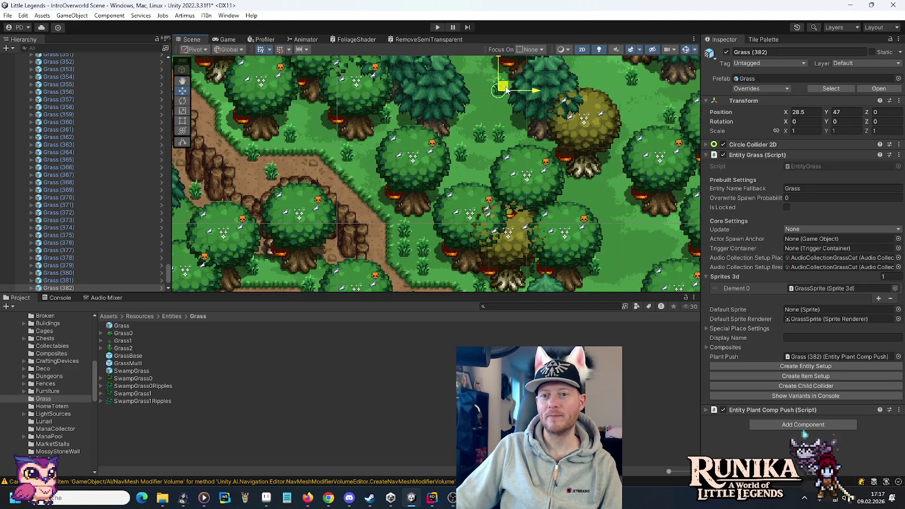
key(ctrl+d)
Place the last grass copy and zoom out to review the overworld map.
mouse_move(506, 89)
mouse_down()
mouse_move(512, 113)
mouse_move(632, 240)
mouse_move(653, 228)
mouse_move(485, 117)
mouse_move(435, 129)
mouse_move(436, 97)
mouse_move(424, 79)
mouse_move(565, 210)
mouse_move(554, 228)
mouse_move(573, 214)
mouse_move(533, 179)
mouse_move(511, 198)
mouse_move(477, 202)
mouse_move(606, 173)
mouse_move(571, 192)
mouse_move(575, 180)
mouse_move(518, 112)
mouse_move(511, 117)
mouse_move(534, 107)
mouse_move(592, 133)
mouse_move(573, 141)
mouse_move(591, 142)
mouse_move(593, 123)
mouse_move(612, 104)
mouse_move(639, 162)
mouse_move(490, 187)
mouse_move(452, 207)
mouse_move(462, 116)
mouse_move(452, 114)
mouse_up()
key(ctrl+d)
key(ctrl+d)
key(ctrl+d)
key(ctrl+d)
key(ctrl+d)
key(ctrl+d)
key(ctrl+d)
key(ctrl+d)
key(ctrl+d)
key(ctrl+d)
key(ctrl+d)
key(ctrl+d)
key(ctrl+d)
key(ctrl+d)
key(ctrl+d)
scroll(516, 181, down, 6)
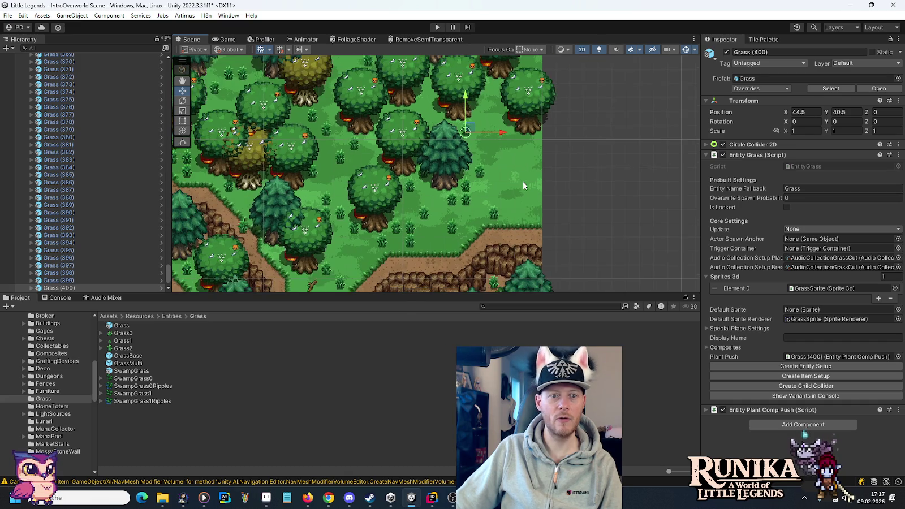
scroll(547, 189, up, 3)
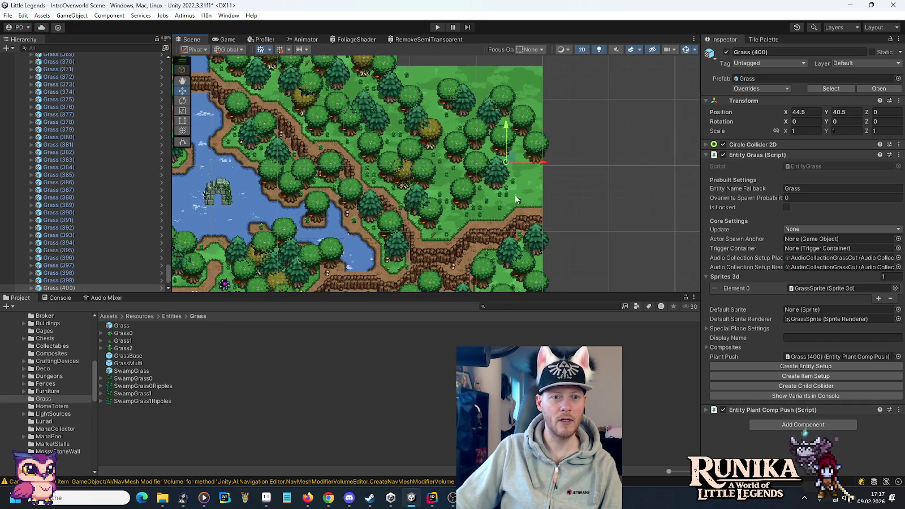
mouse_move(546, 189)
mouse_down()
mouse_move(390, 226)
mouse_move(384, 133)
mouse_up()
scroll(373, 203, up, 5)
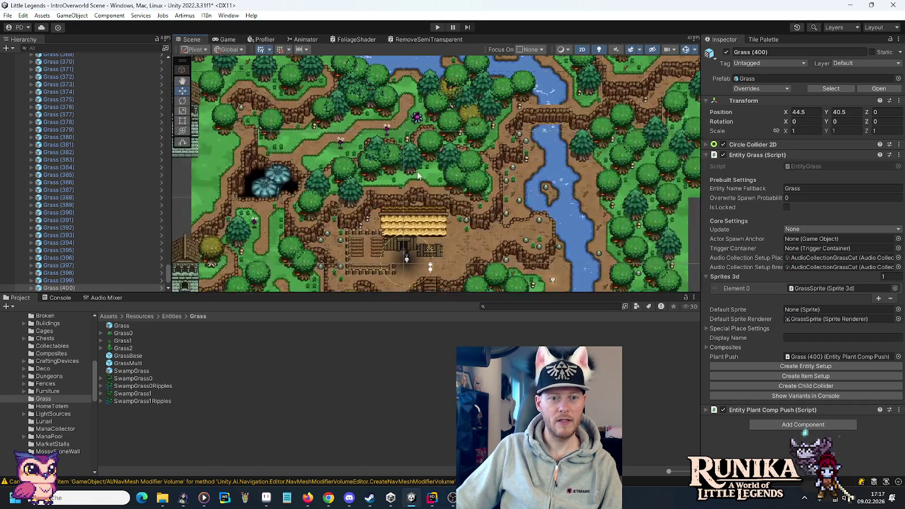
Expand OverworldGrid in the Hierarchy and bring up the Tile Palette with the Cliff Palette.
drag(170, 279, 168, 59)
click(25, 72)
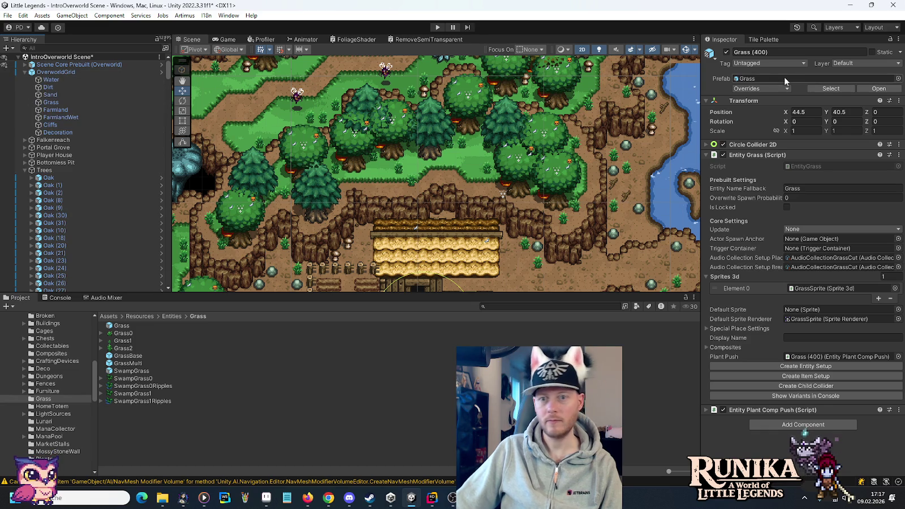
click(763, 39)
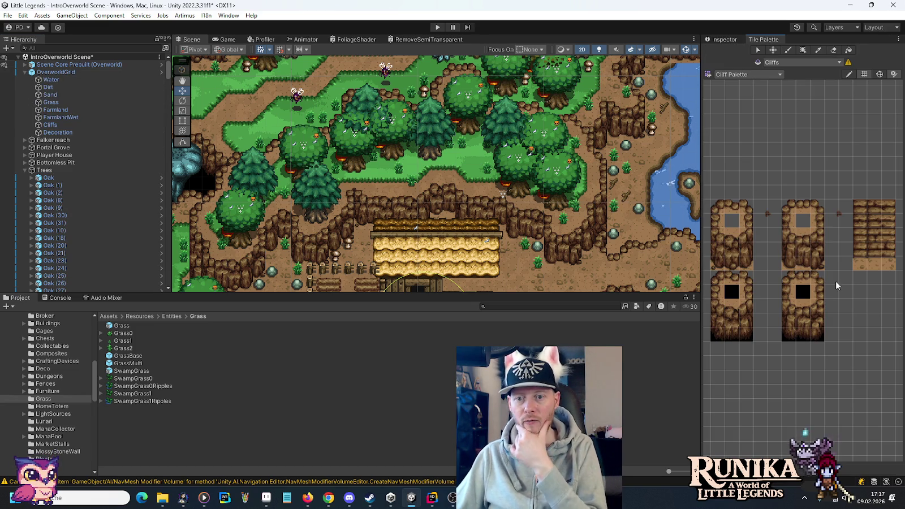
Load the Terrain Palette, pick a dirt tile and make the Dirt tilemap the paint target.
click(747, 74)
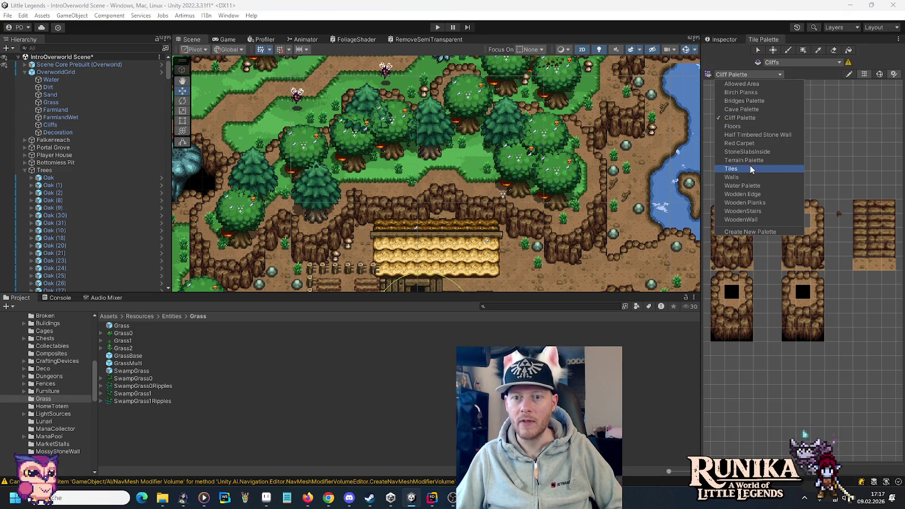
click(745, 160)
scroll(881, 246, up, 5)
scroll(883, 249, down, 2)
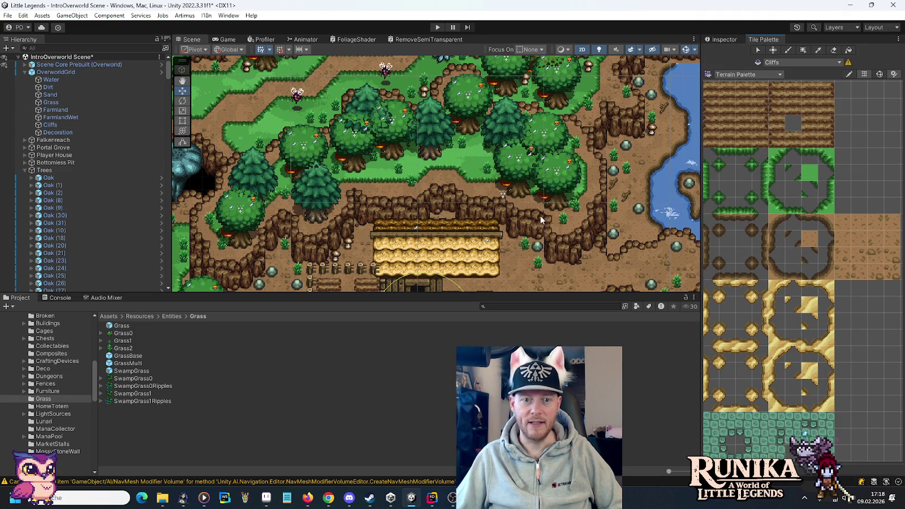
scroll(477, 185, up, 5)
click(843, 238)
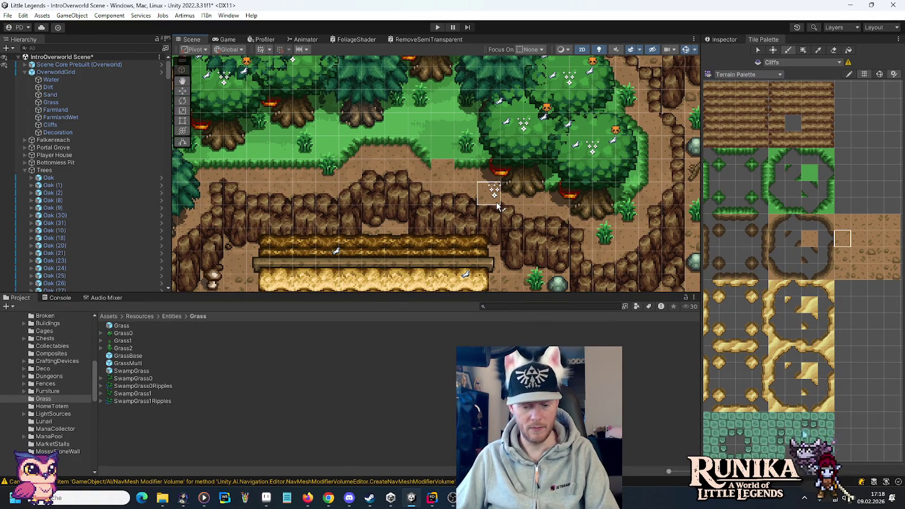
click(71, 88)
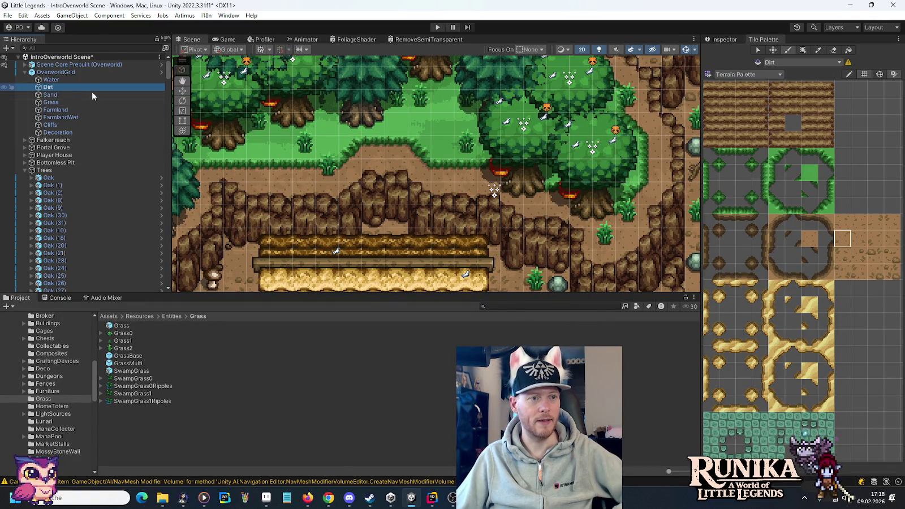
click(460, 180)
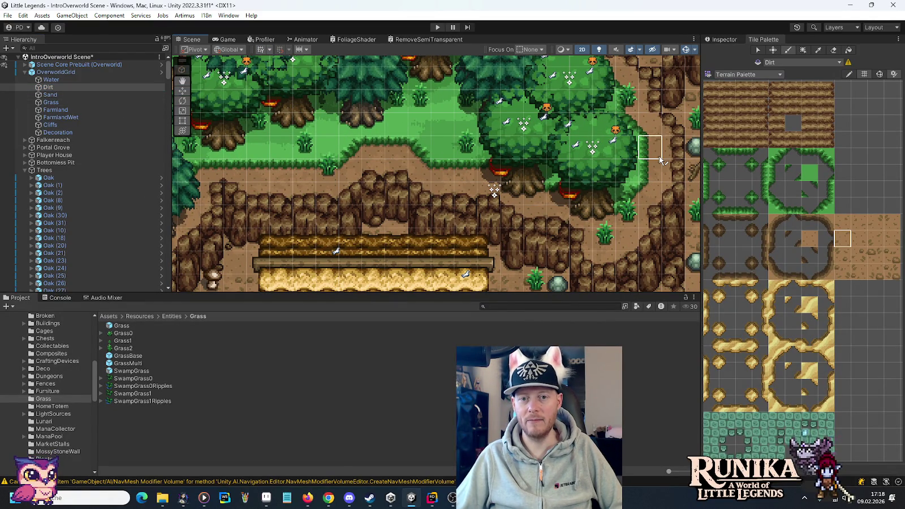
Try several dirt edge tiles while viewing the area right of the farm.
scroll(626, 193, left, 5)
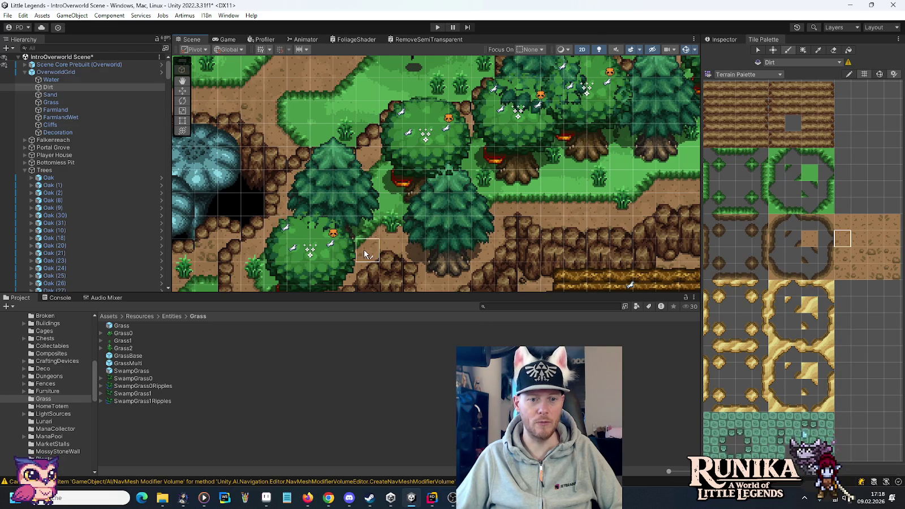
scroll(463, 165, left, 2)
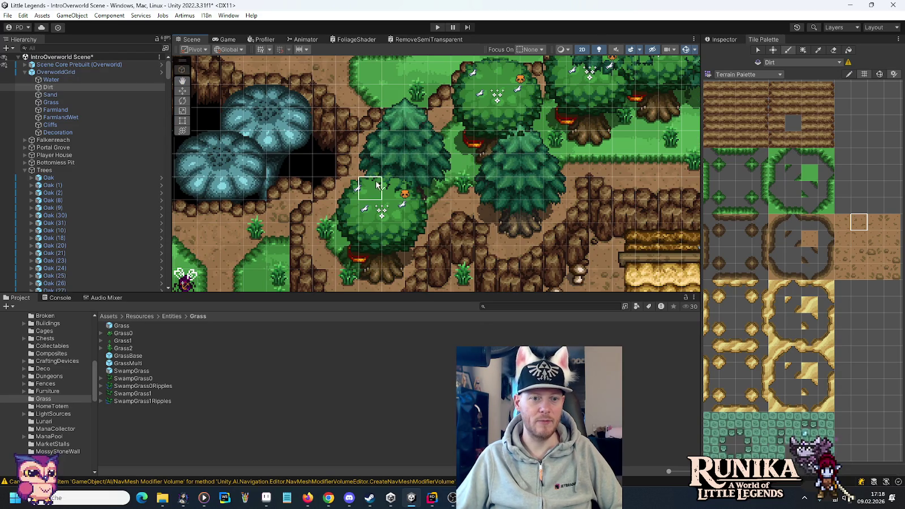
scroll(520, 193, right, 1)
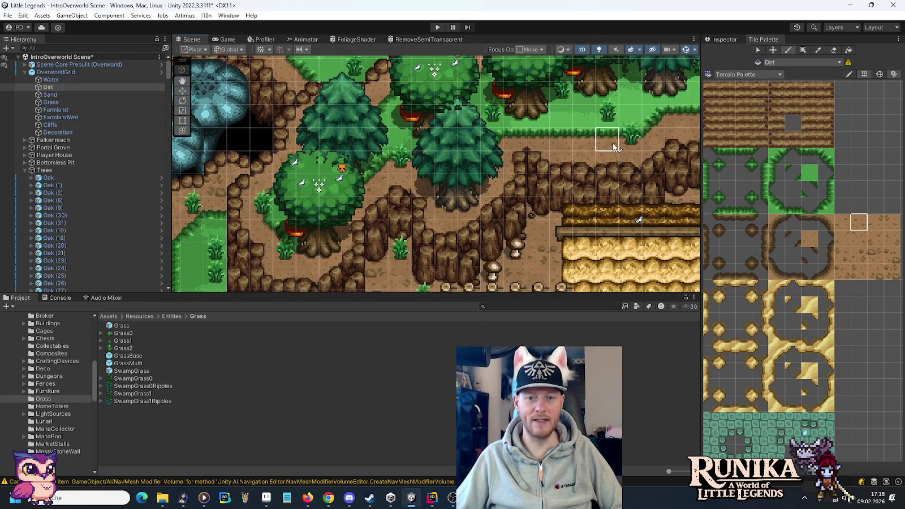
scroll(566, 169, right, 3)
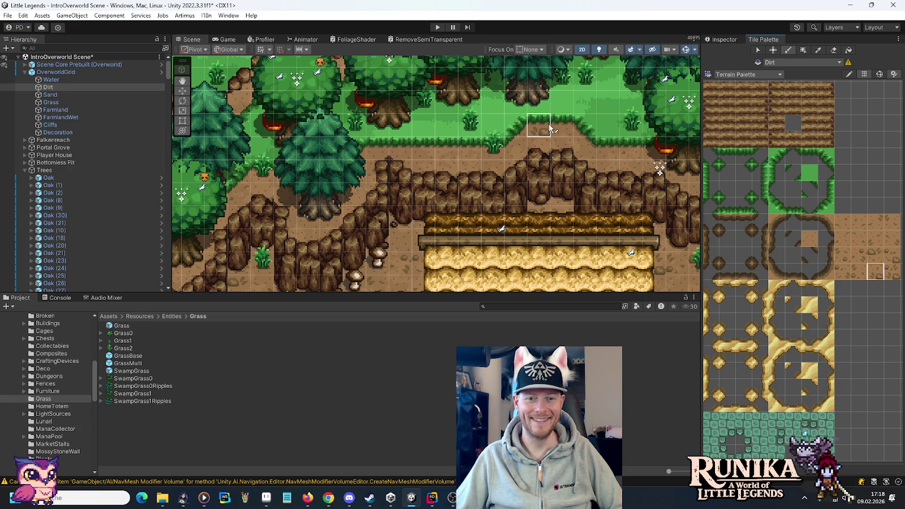
click(876, 240)
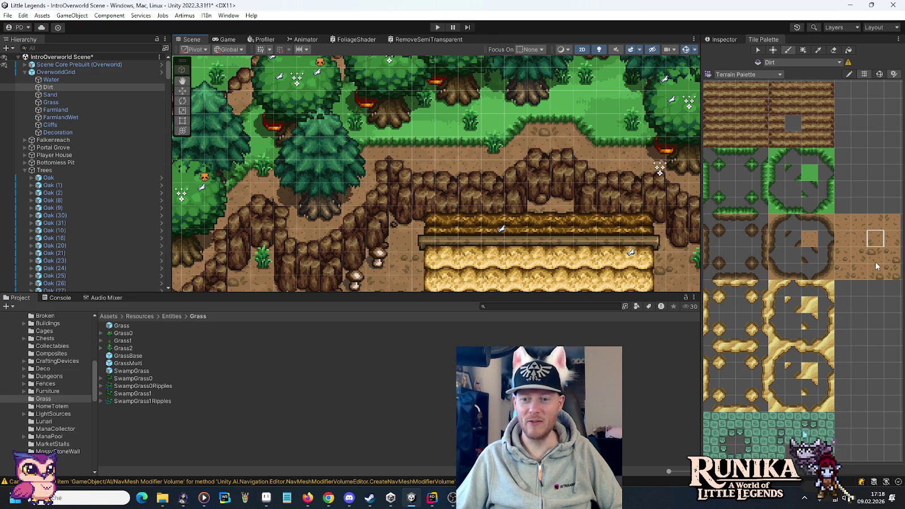
click(893, 271)
drag(505, 150, 399, 155)
key(Right)
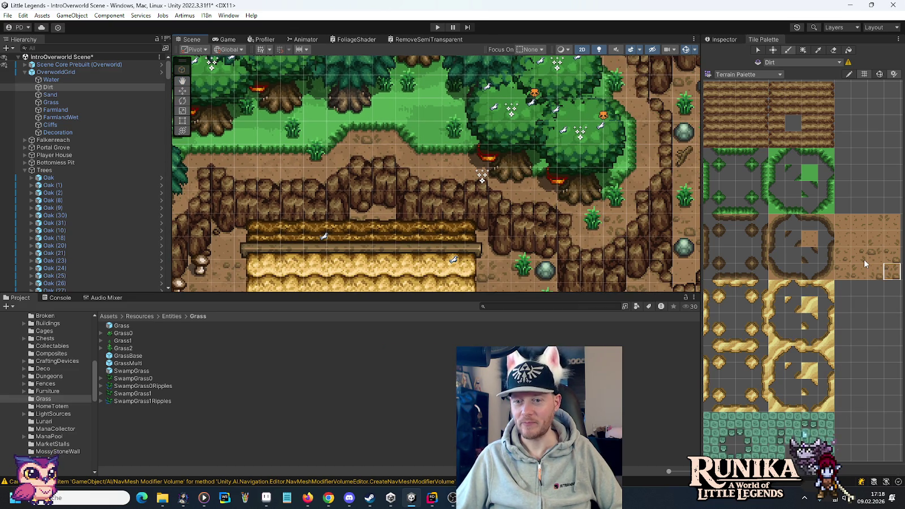
click(860, 272)
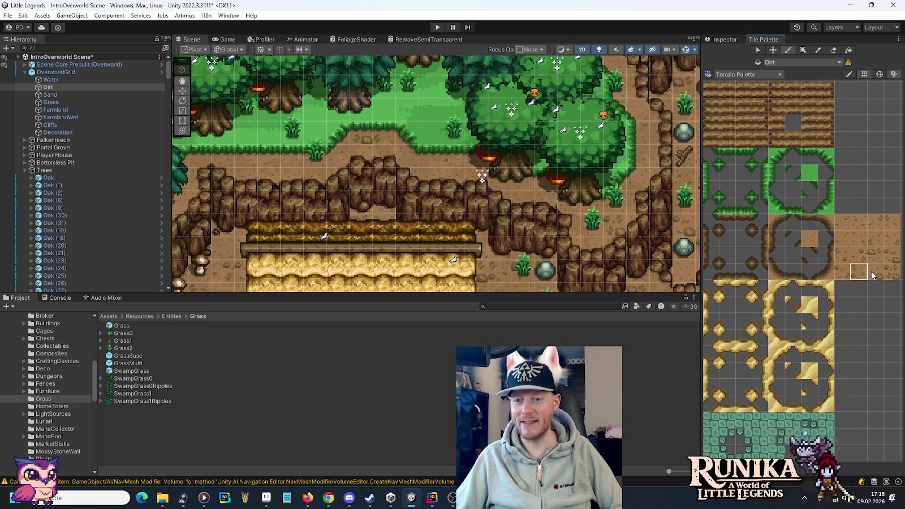
click(849, 251)
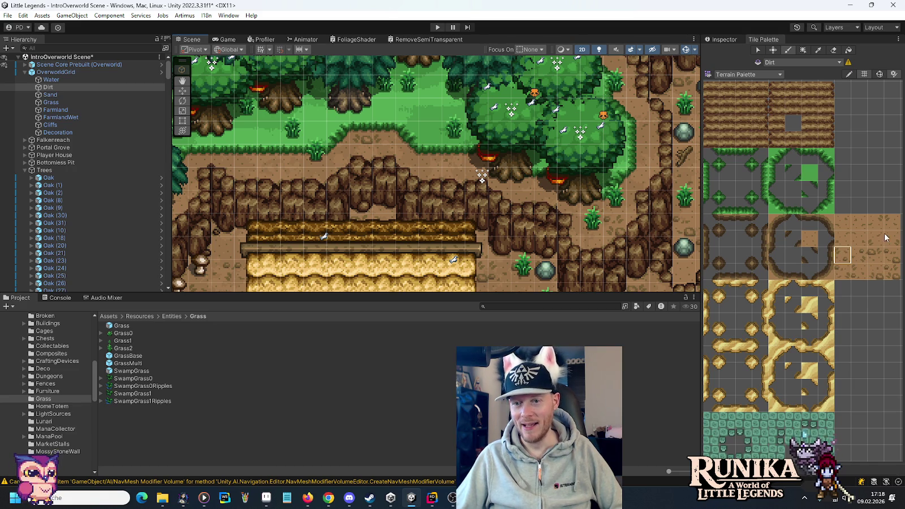
click(877, 256)
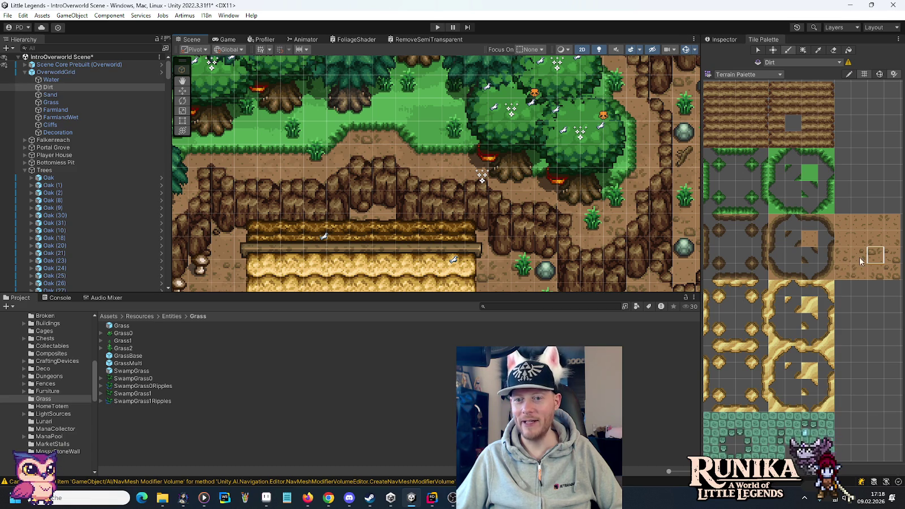
click(889, 243)
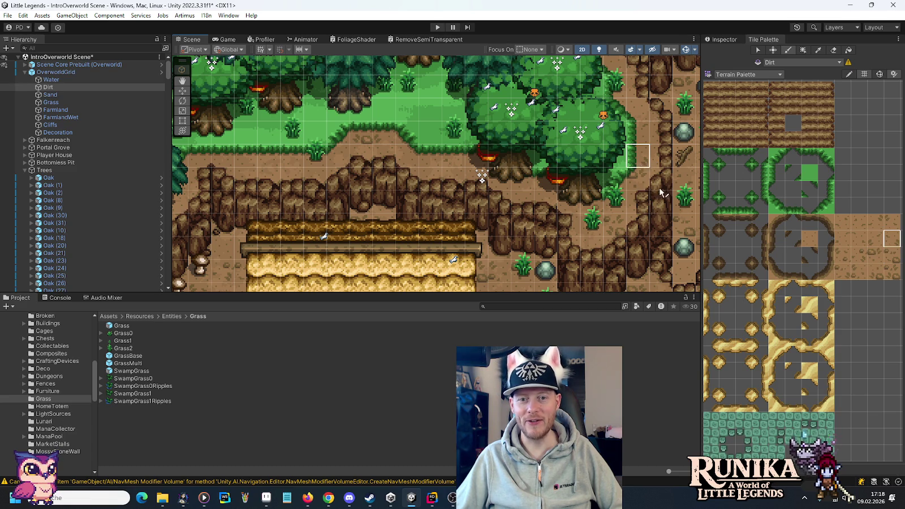
Compare more dirt edge tiles for the cliffs while viewing west of the farm.
mouse_move(376, 180)
mouse_down()
mouse_move(497, 153)
mouse_move(552, 157)
mouse_up()
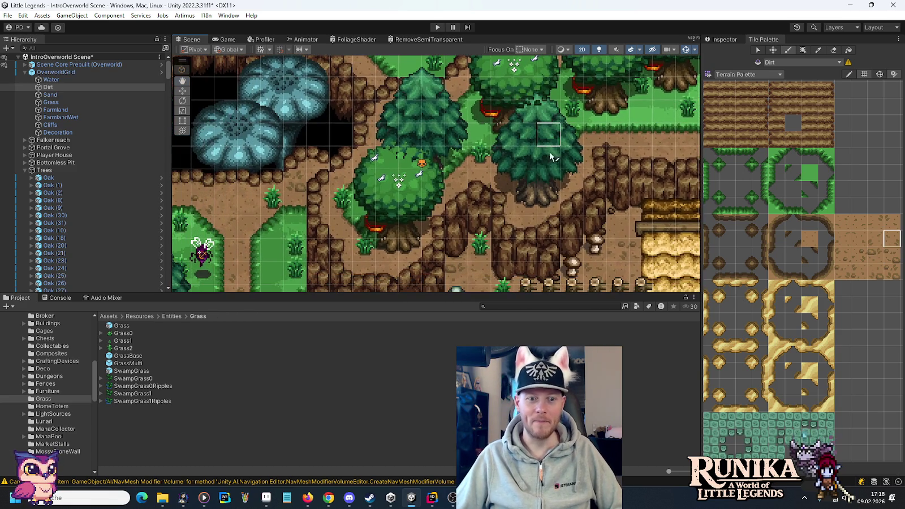
click(848, 273)
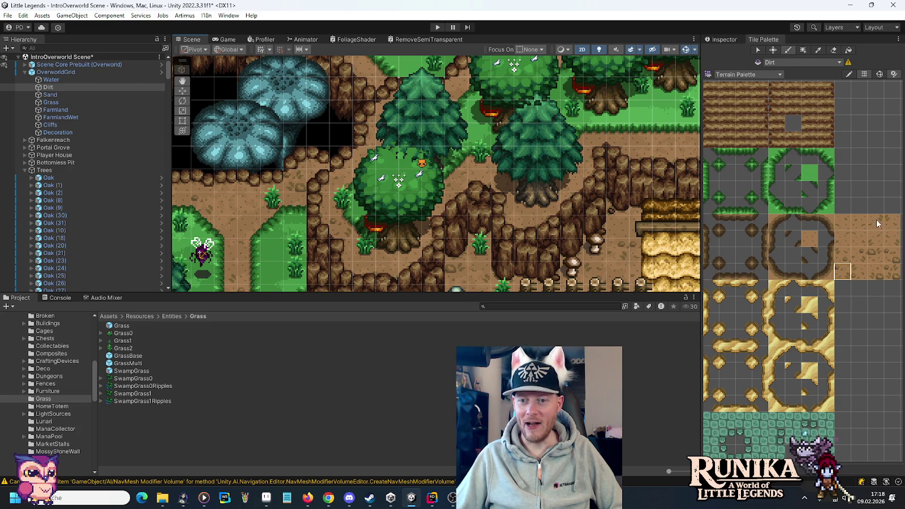
click(871, 238)
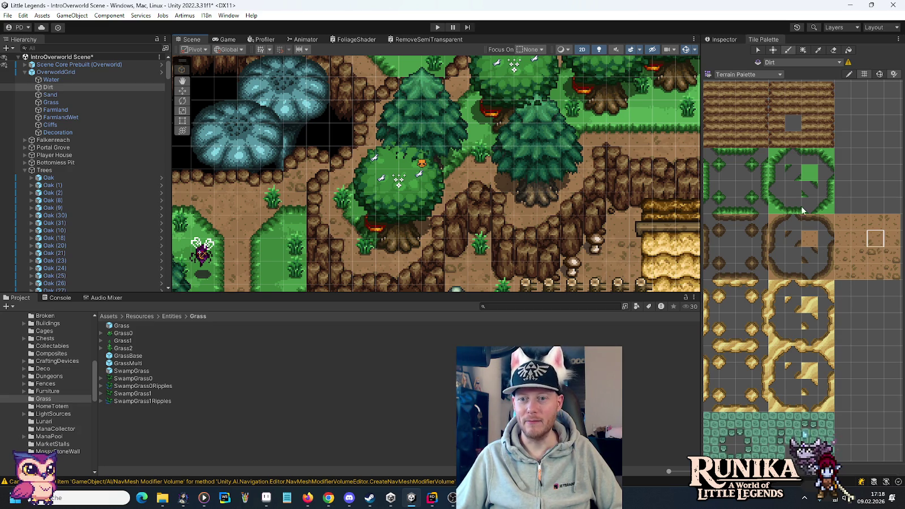
click(894, 240)
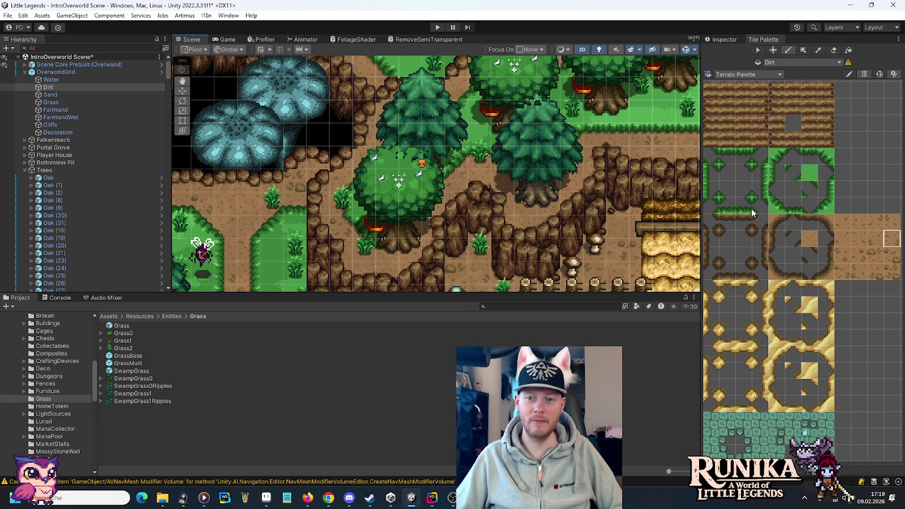
click(858, 272)
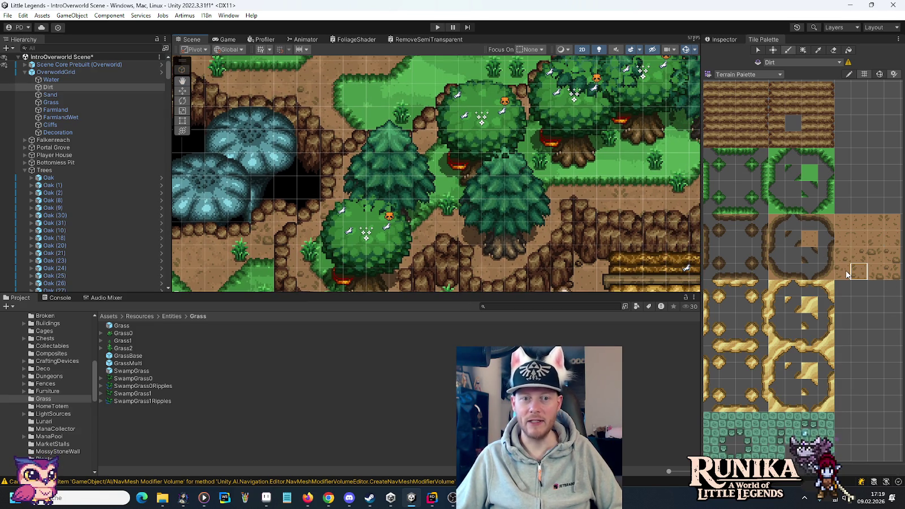
click(876, 257)
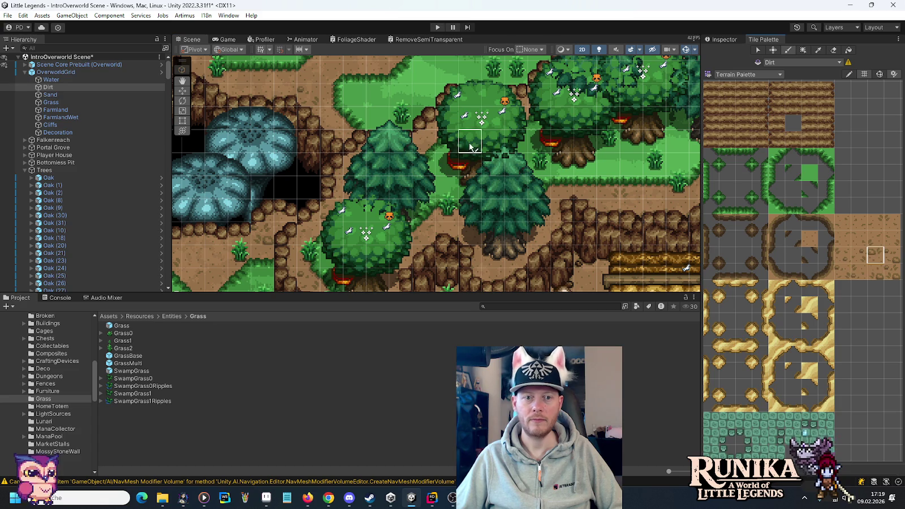
click(842, 272)
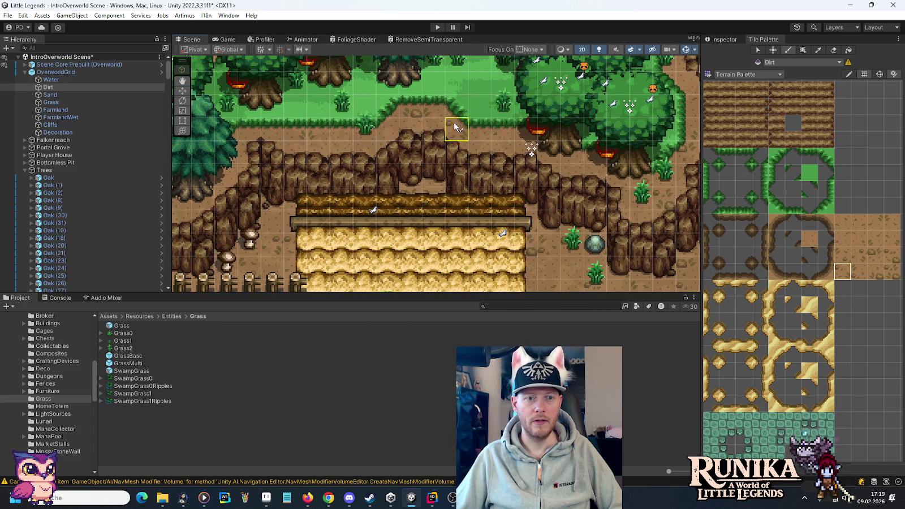
scroll(566, 204, down, 2)
ctrl+click(611, 193)
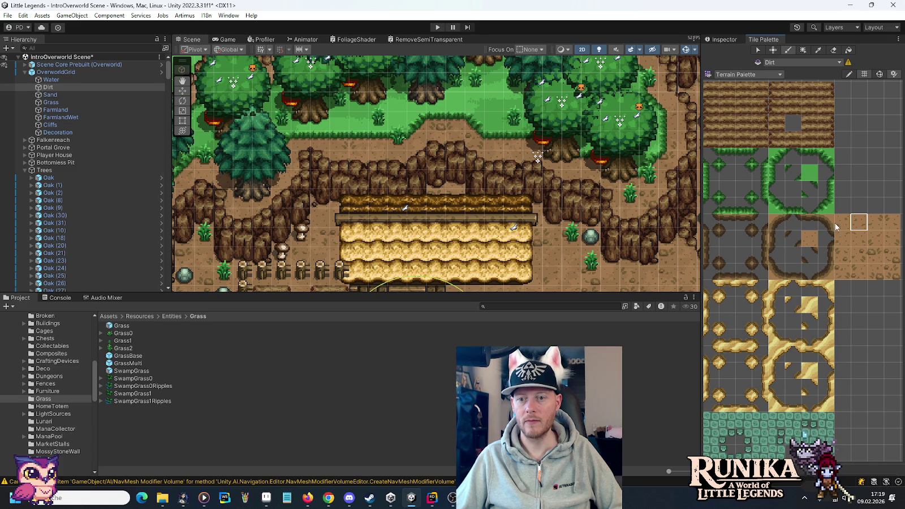
click(839, 272)
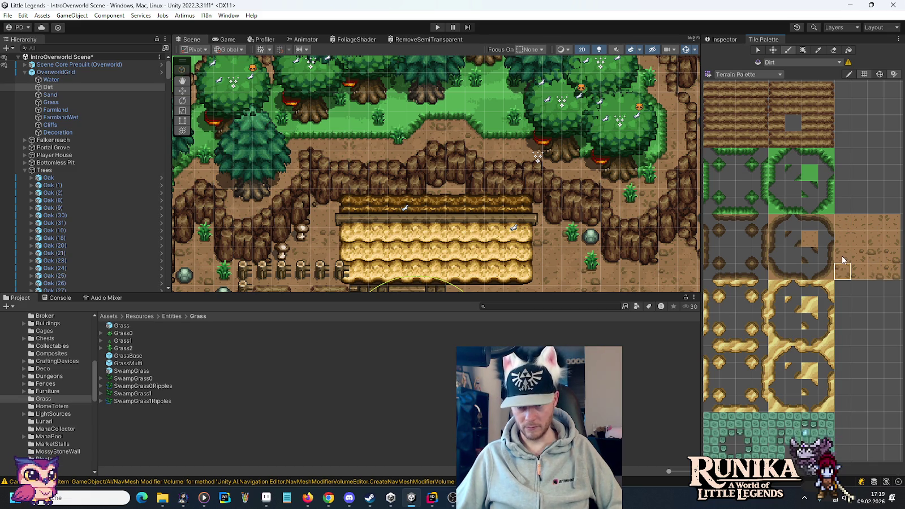
click(856, 275)
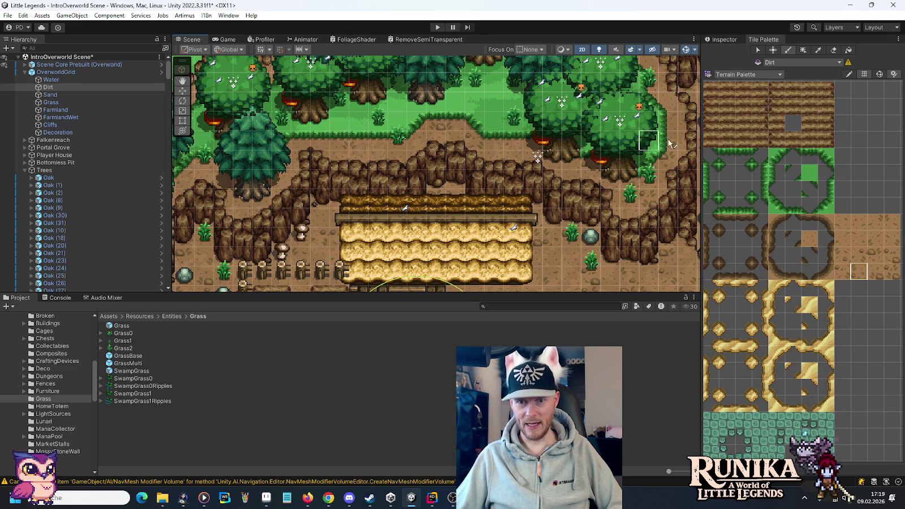
key(Up)
key(Left)
scroll(602, 134, down, 5)
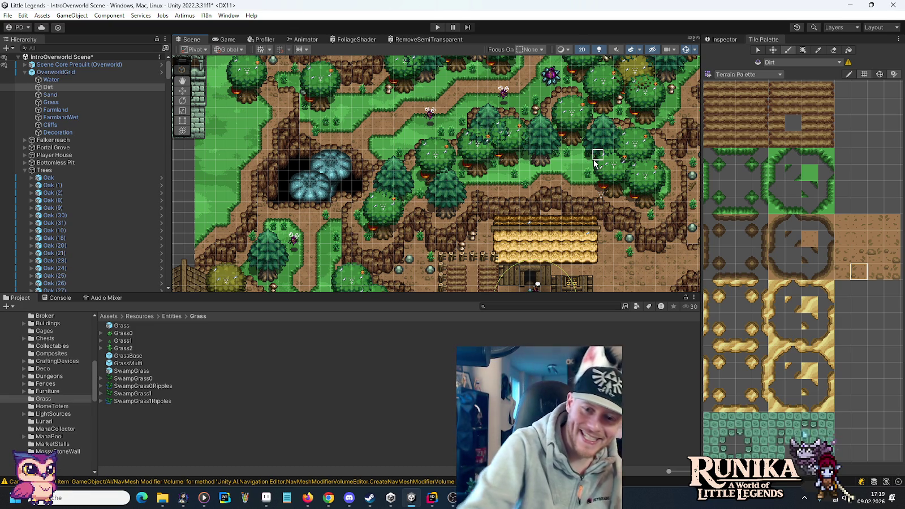
Pan north past the forest, river and bridge to the lake's stone ruin, then show the Dirt tilemap's properties.
mouse_move(379, 77)
mouse_down()
mouse_move(373, 178)
mouse_move(526, 118)
mouse_up()
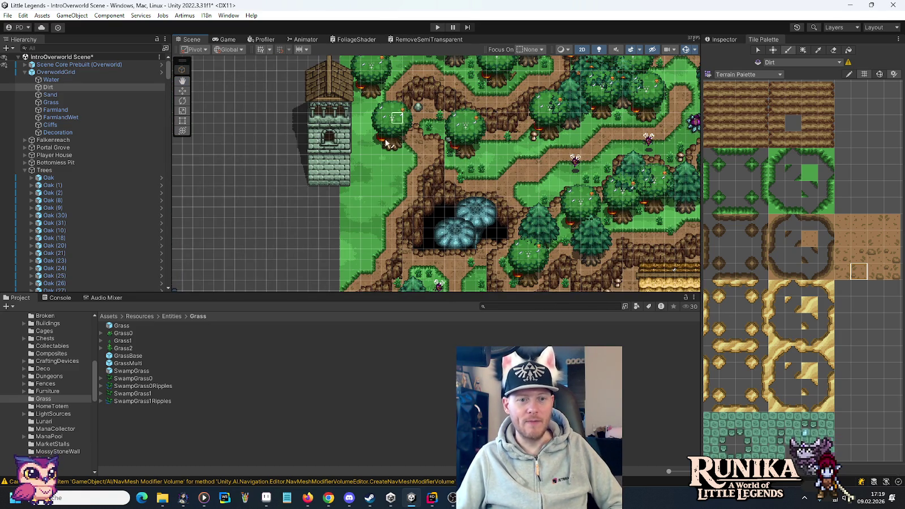
mouse_move(385, 205)
mouse_down()
mouse_move(358, 137)
mouse_move(397, 201)
mouse_move(374, 265)
mouse_up()
drag(472, 138, 447, 203)
mouse_move(470, 79)
mouse_down()
mouse_move(471, 141)
mouse_move(450, 190)
mouse_up()
drag(521, 138, 508, 212)
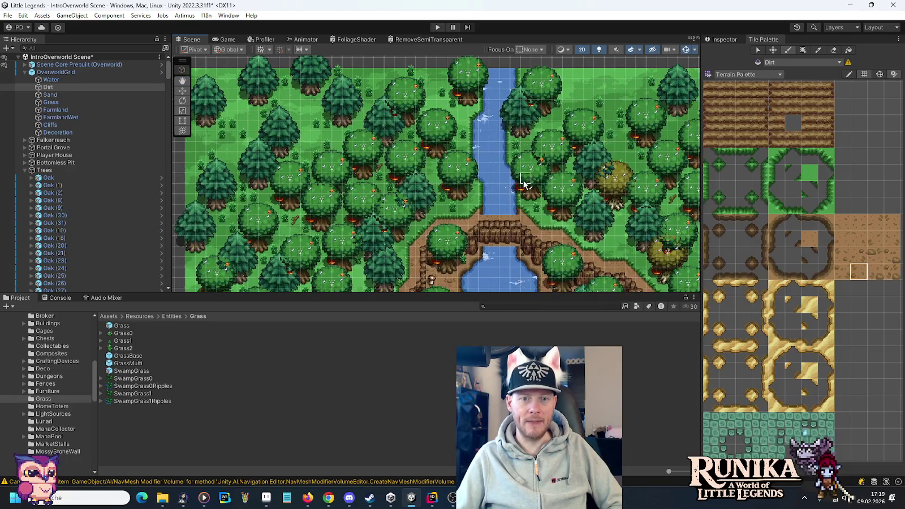
mouse_move(516, 248)
mouse_down()
mouse_move(501, 212)
mouse_move(511, 192)
mouse_move(493, 128)
mouse_up()
scroll(503, 215, up, 2)
scroll(513, 224, up, 4)
scroll(498, 135, down, 3)
scroll(529, 178, up, 3)
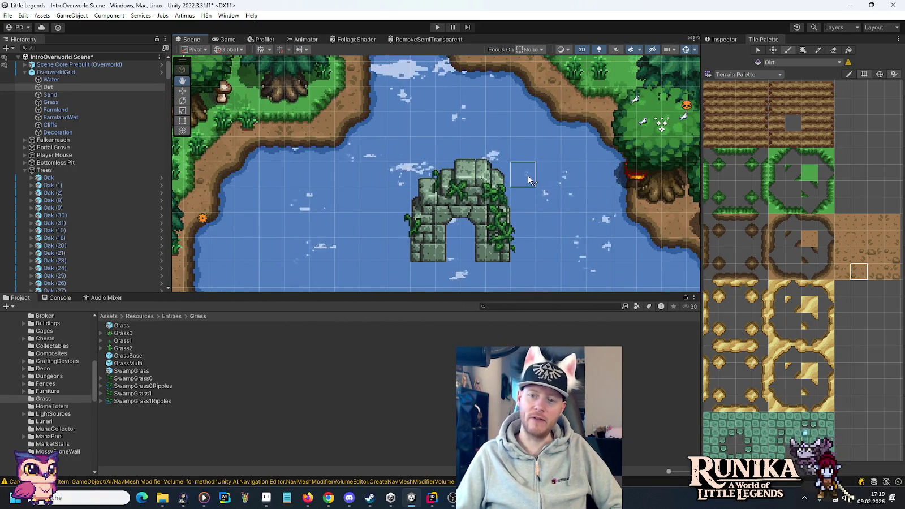
click(724, 40)
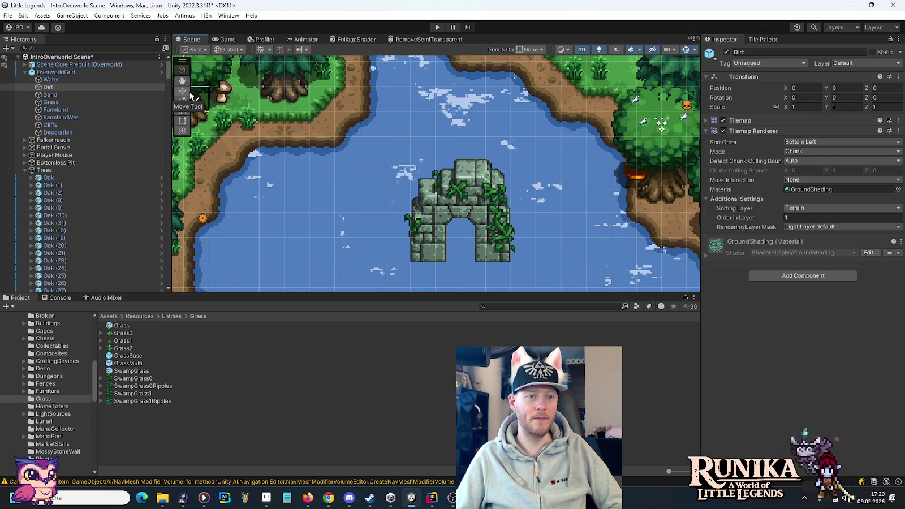
Centre the view on the lake's western shore and mossy stone ruin, switching to the Move tool.
drag(285, 138, 383, 161)
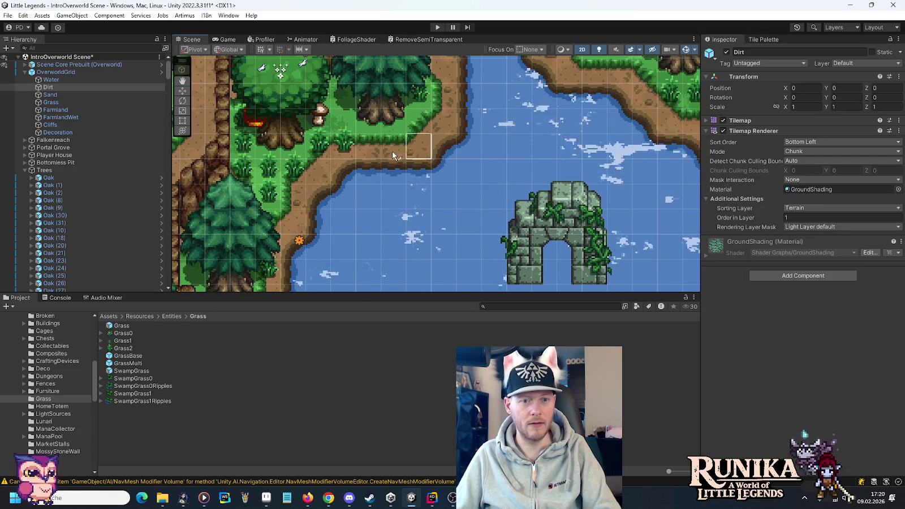
key(Right)
key(Down)
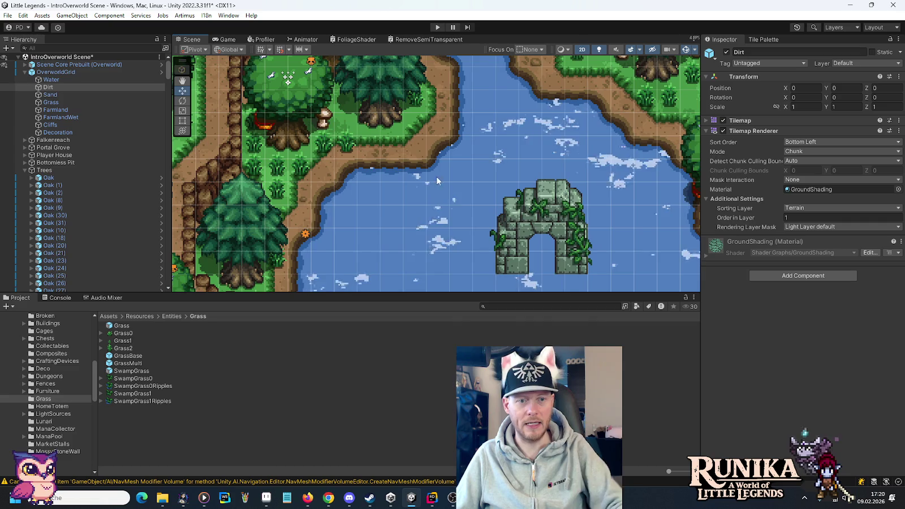
mouse_move(469, 199)
mouse_down()
mouse_move(465, 213)
mouse_move(582, 102)
mouse_move(465, 209)
mouse_move(396, 116)
mouse_move(403, 99)
mouse_move(405, 205)
mouse_move(423, 191)
mouse_up()
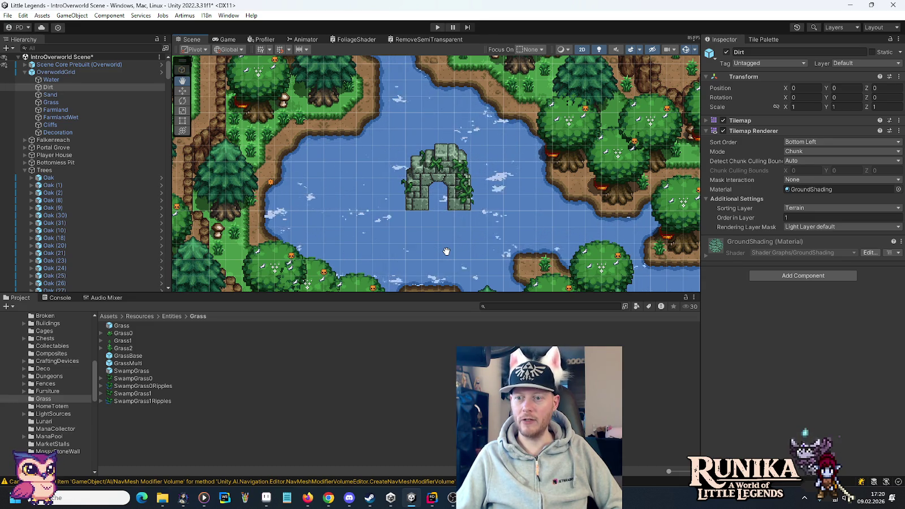
key(w)
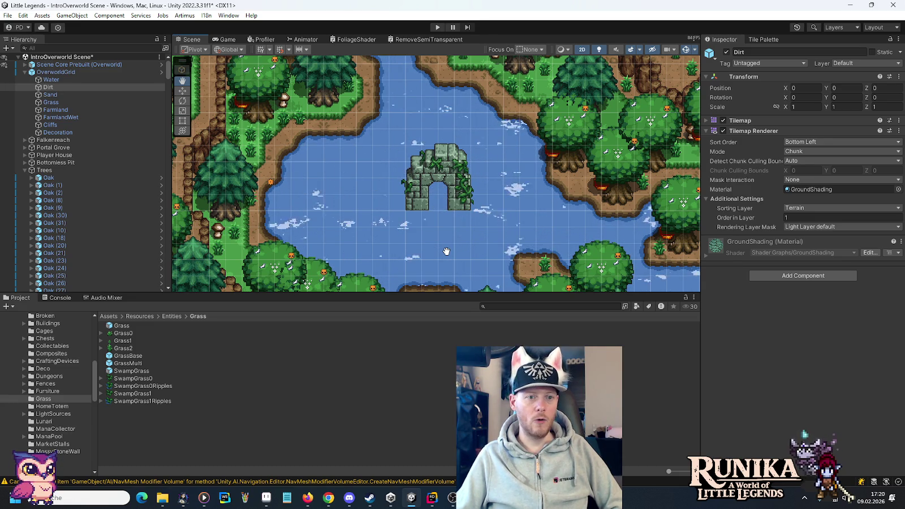
scroll(356, 139, up, 5)
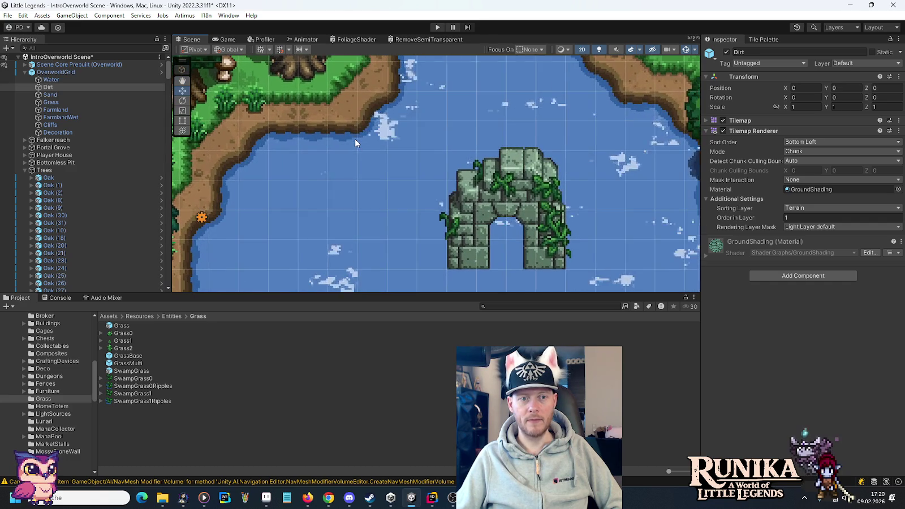
drag(381, 160, 424, 216)
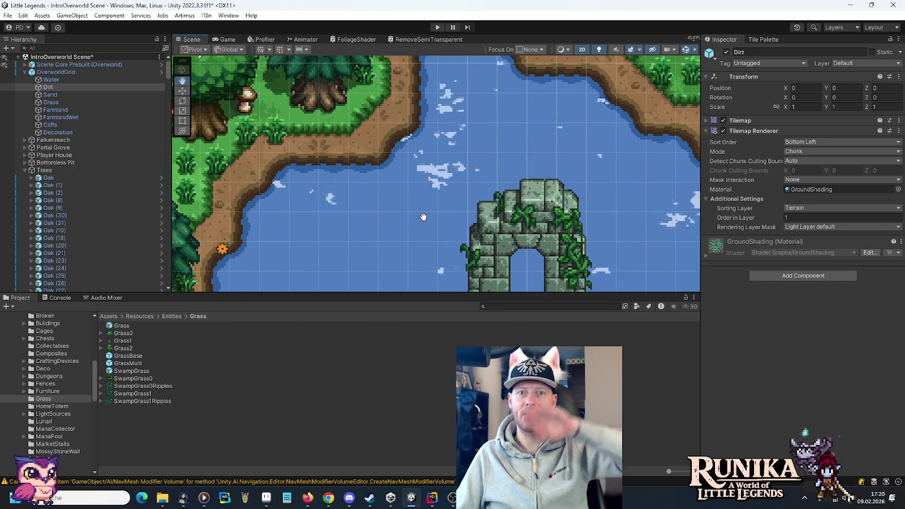
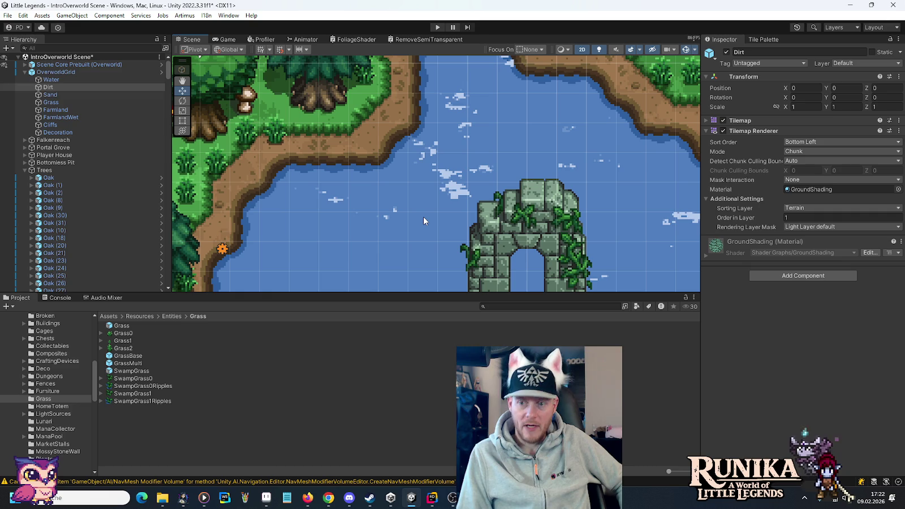
Pan the Scene view to the lake ruin and select its TmpPortal Sprite with the Move tool.
scroll(566, 227, down, 3)
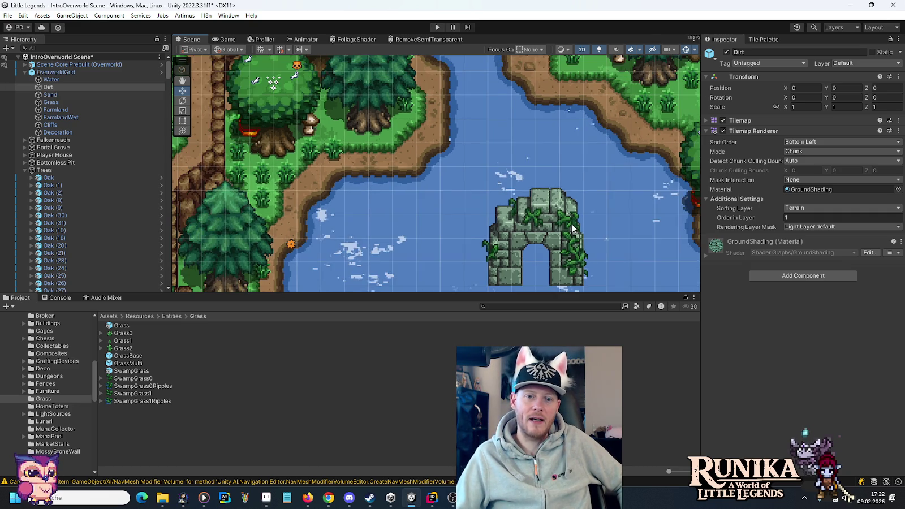
drag(577, 238, 551, 150)
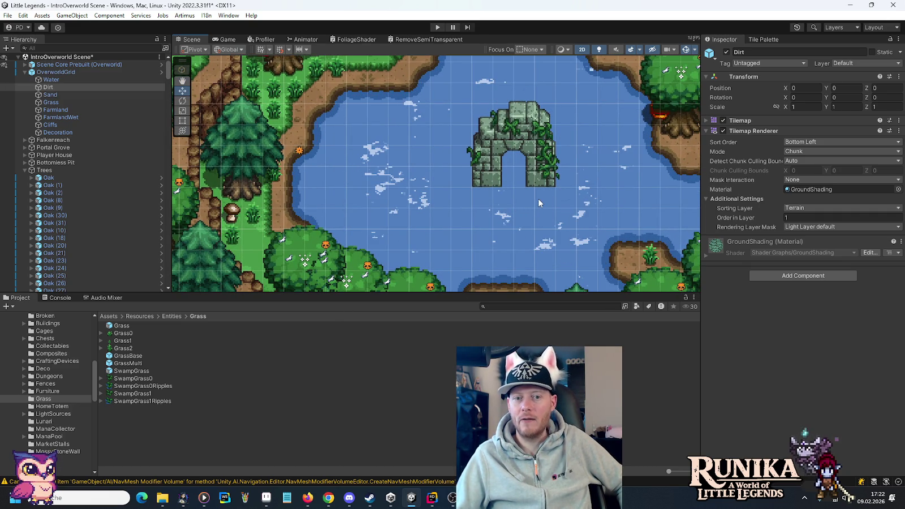
drag(539, 199, 512, 202)
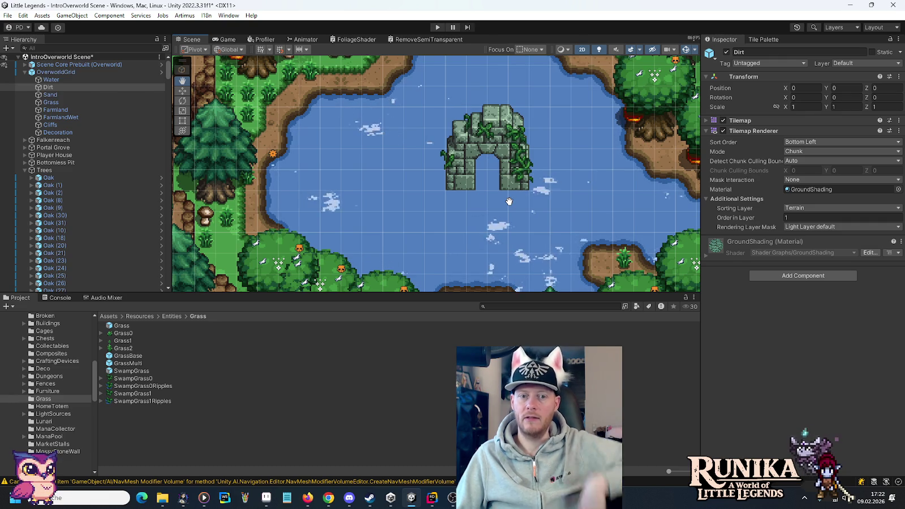
drag(510, 201, 508, 203)
key(w)
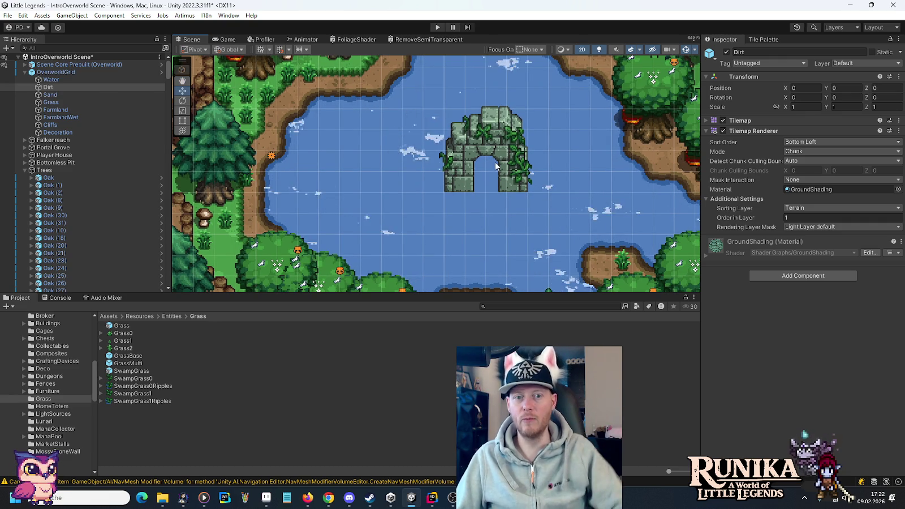
click(506, 158)
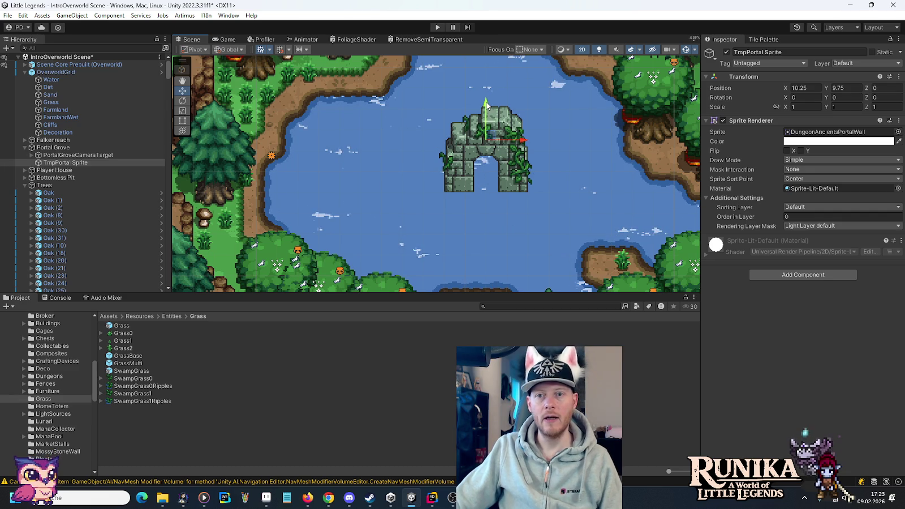
Raise the TmpPortal Sprite ruin to Position Y 10.75, then pan across the map.
drag(486, 104, 486, 85)
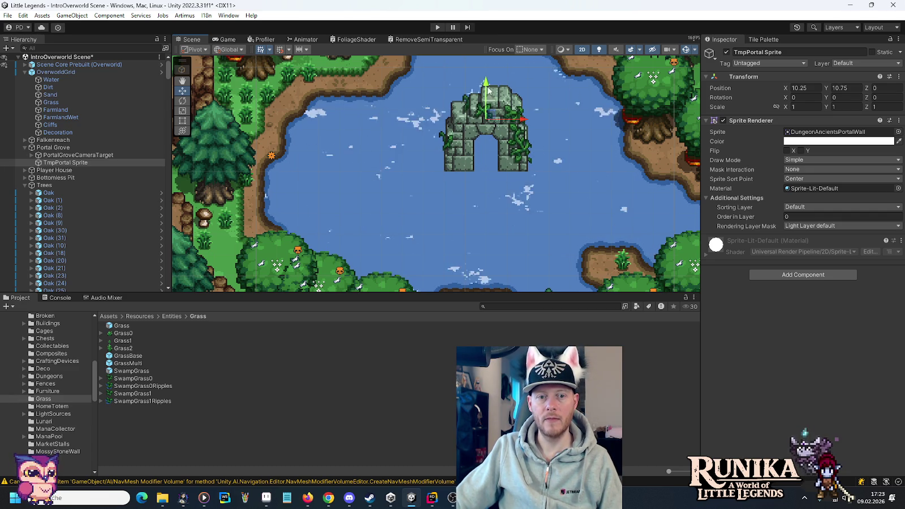
scroll(544, 215, down, 2)
scroll(544, 216, down, 2)
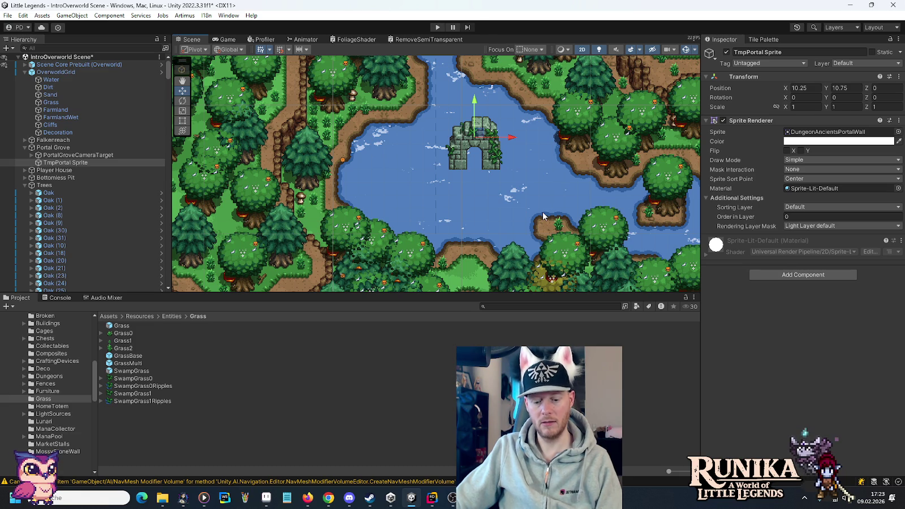
key(Down)
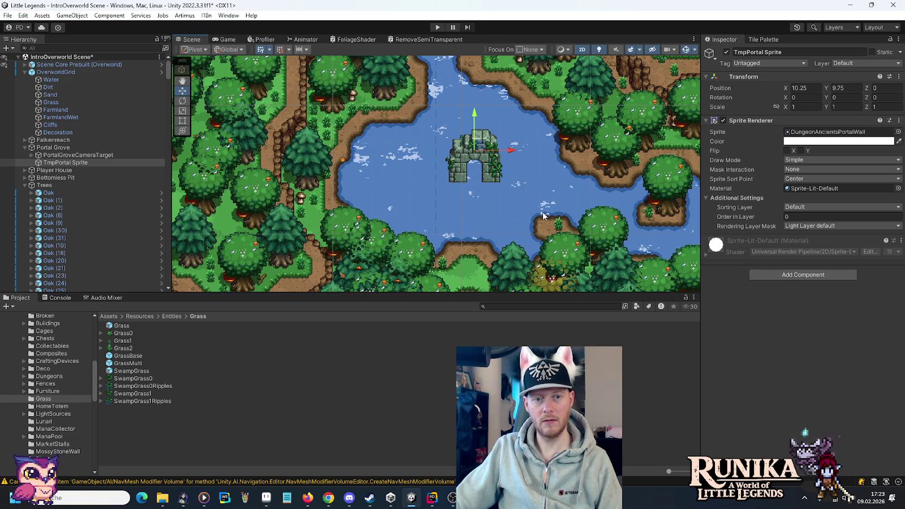
key(Up)
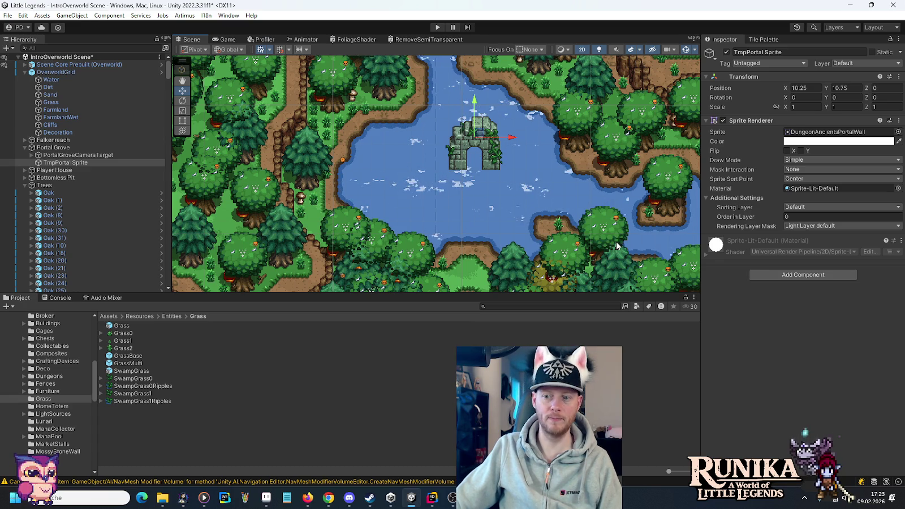
drag(616, 243, 532, 243)
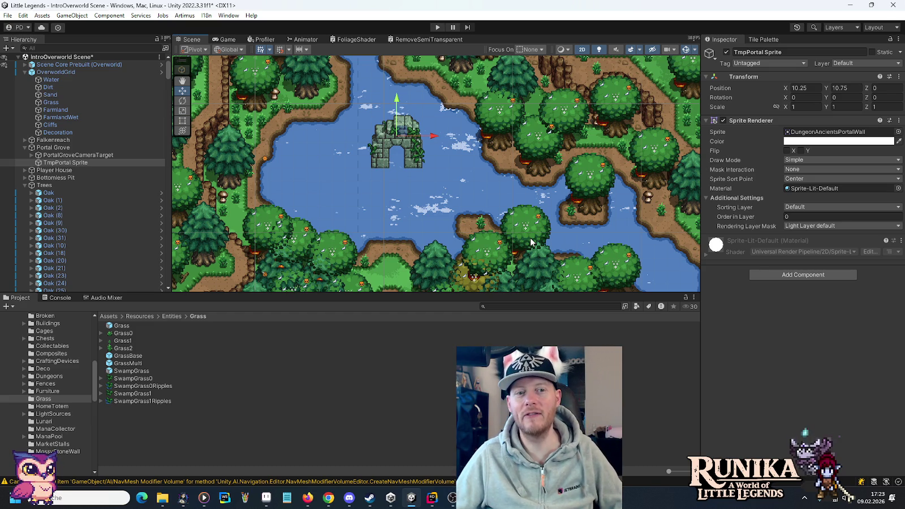
drag(531, 238, 446, 136)
Pan the Scene view down the river to the grassland near the cave.
drag(466, 237, 475, 165)
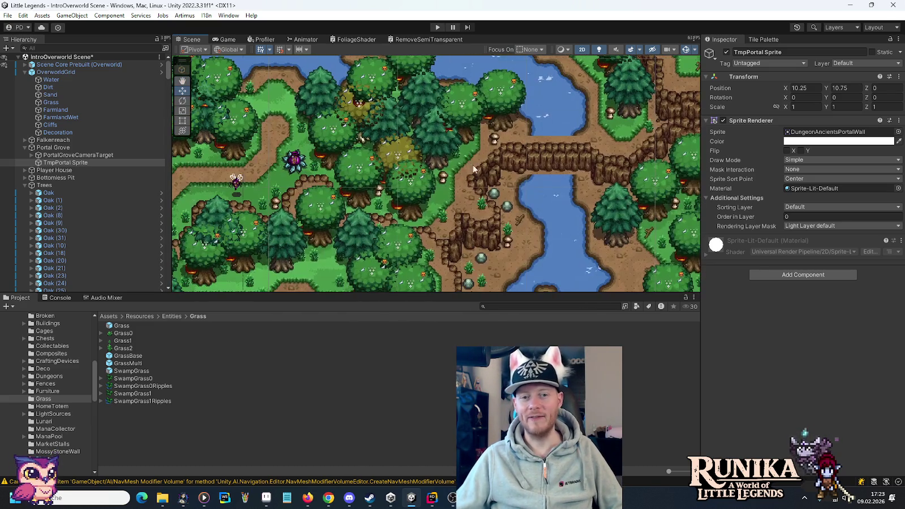
drag(478, 234, 479, 225)
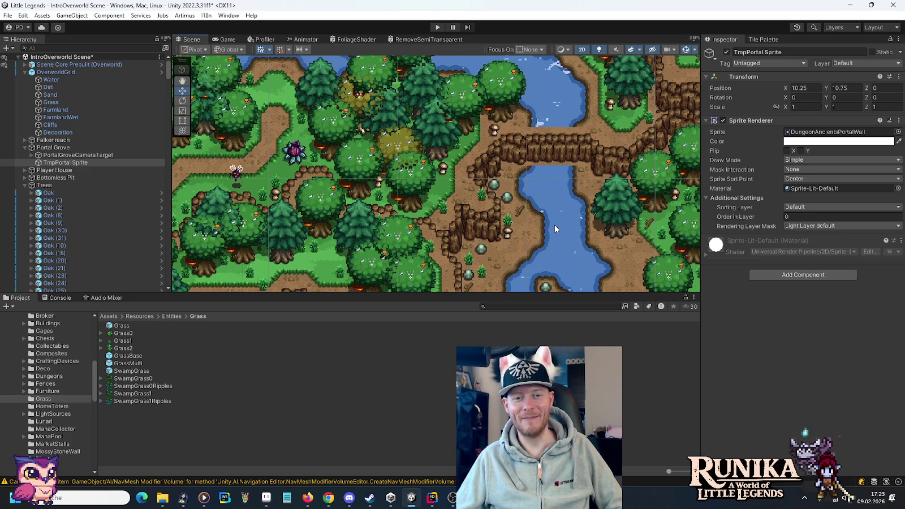
drag(545, 234, 540, 169)
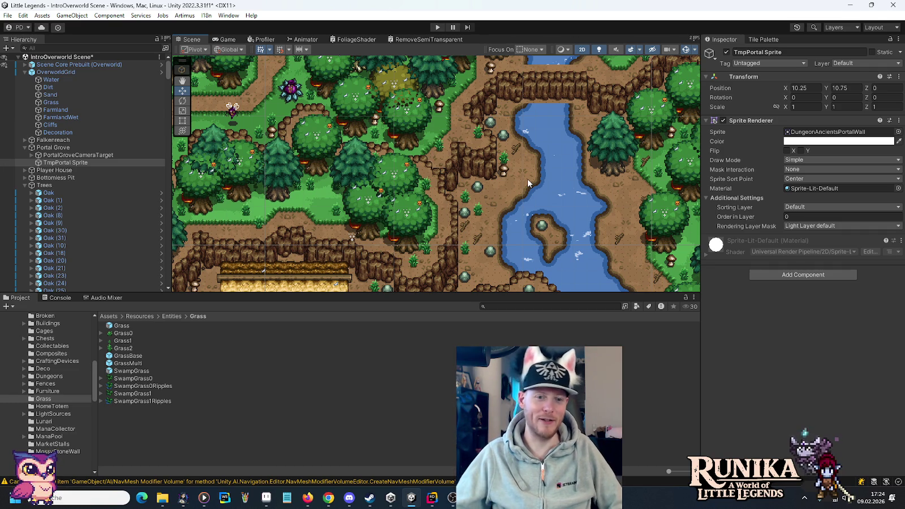
mouse_move(570, 243)
mouse_down()
mouse_move(483, 233)
mouse_move(464, 179)
mouse_move(509, 233)
mouse_move(509, 220)
mouse_up()
drag(501, 271, 493, 245)
key(Down)
key(Down)
key(Down)
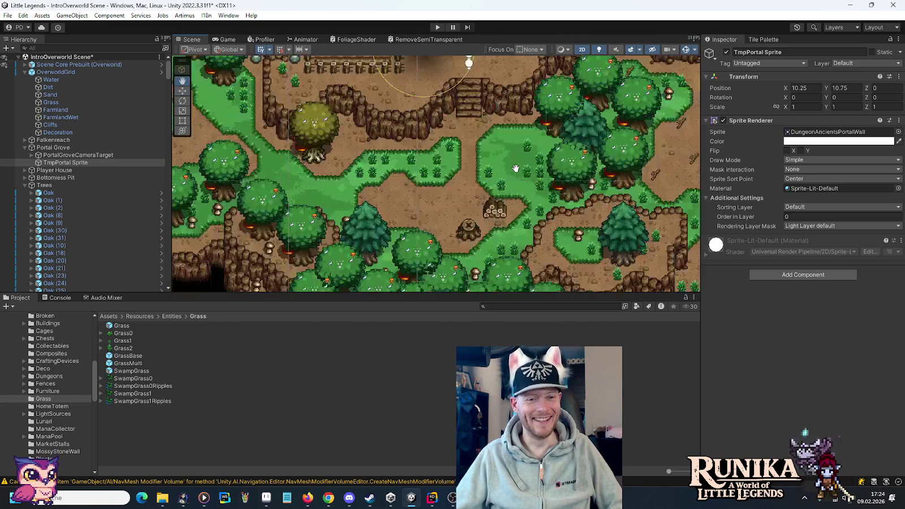
scroll(462, 167, up, 3)
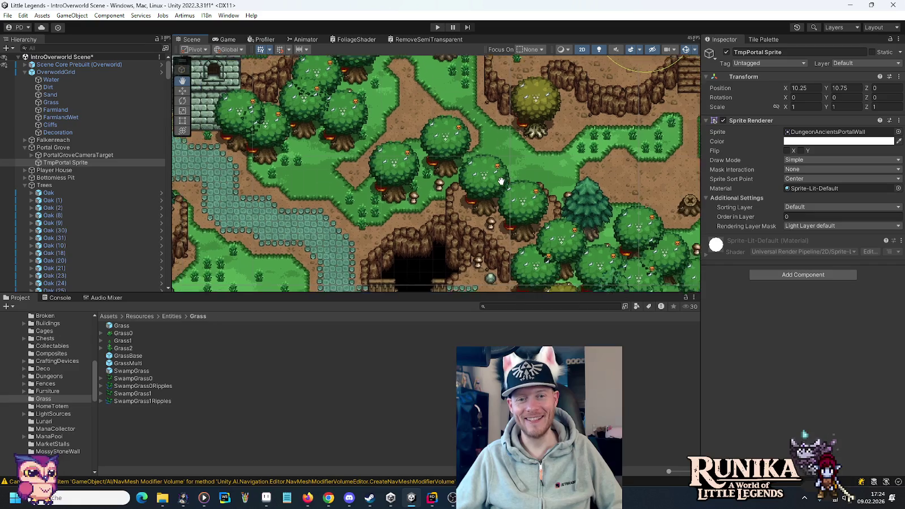
Move Grass (401) beside the trees and duplicate it as Grass (402).
click(589, 161)
scroll(590, 161, up, 3)
mouse_move(590, 162)
mouse_down()
mouse_move(539, 242)
mouse_move(508, 205)
mouse_move(431, 211)
mouse_move(430, 196)
mouse_move(362, 196)
mouse_move(350, 182)
mouse_up()
key(ctrl+d)
key(ctrl+d)
key(ctrl+d)
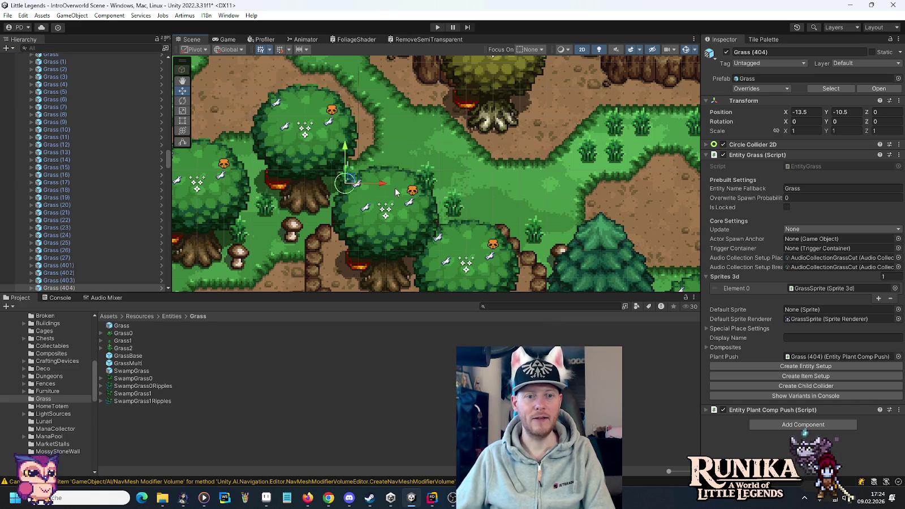
scroll(395, 194, down, 5)
drag(396, 187, 462, 140)
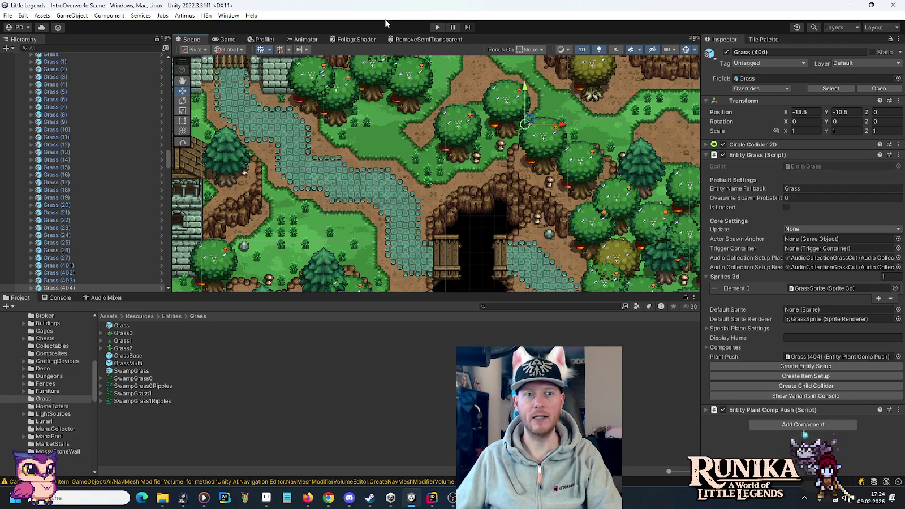
click(438, 27)
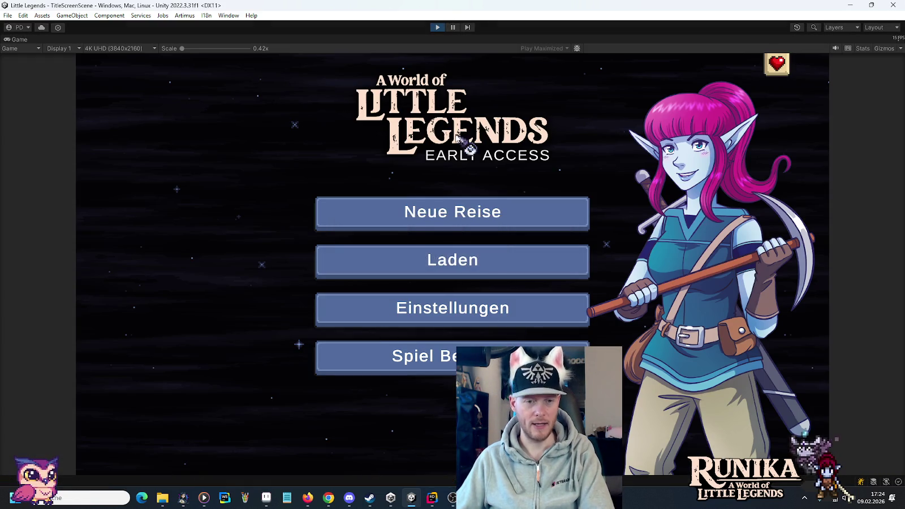
Load the first save from the Laden menu and continue into the overworld.
click(478, 263)
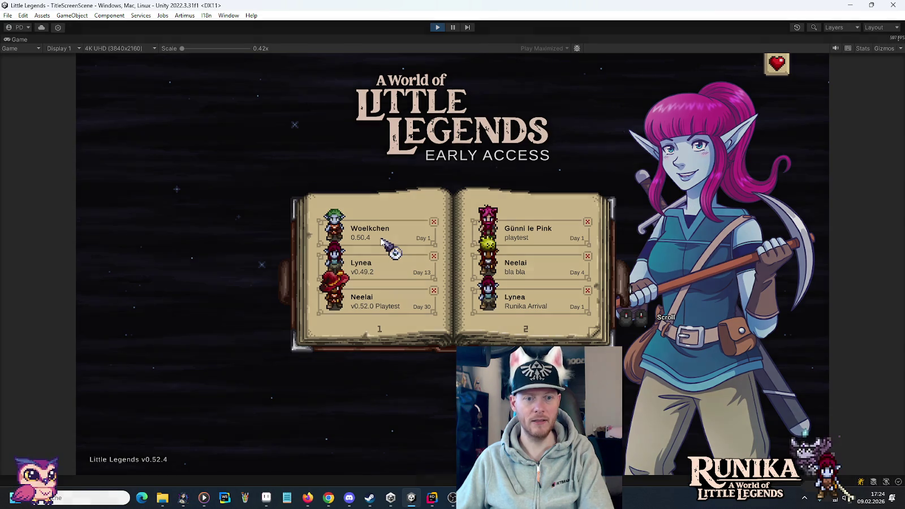
click(382, 242)
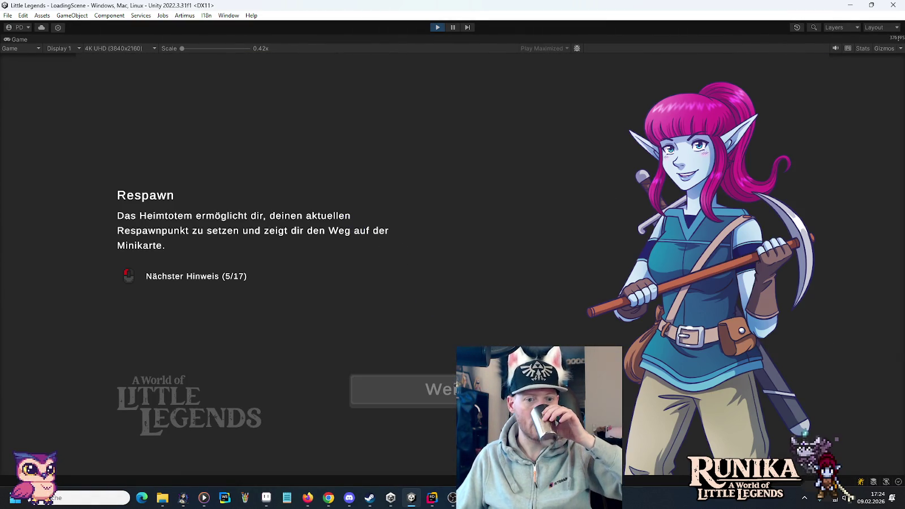
click(403, 390)
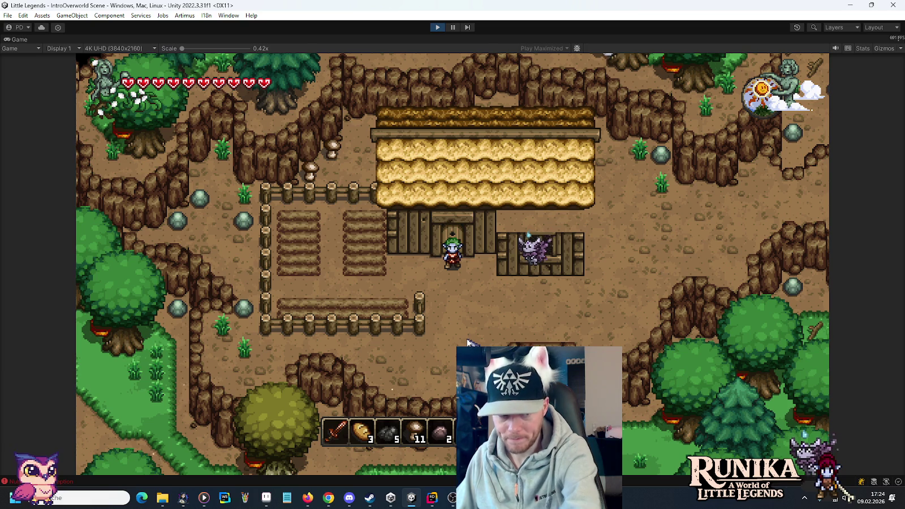
Set the Game view to 1440x810 and walk the hero from the house toward the cave.
key(s)
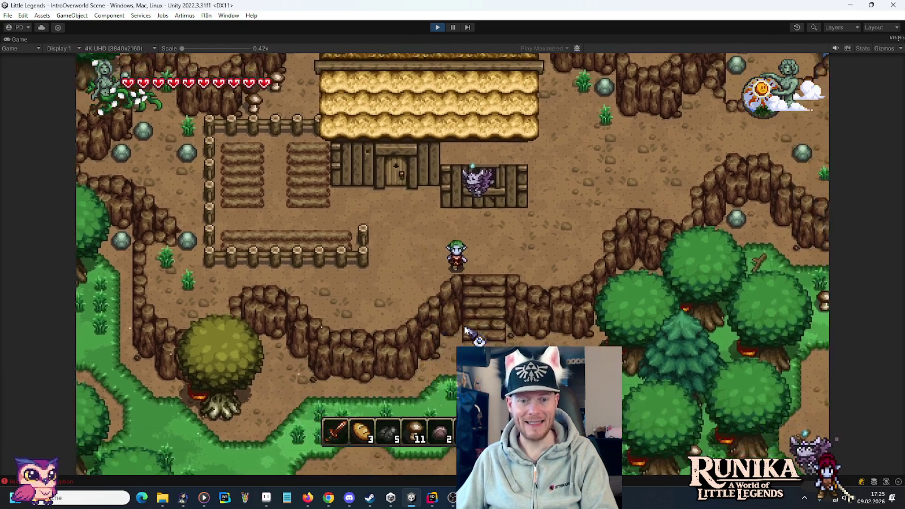
key(s)
key(s)
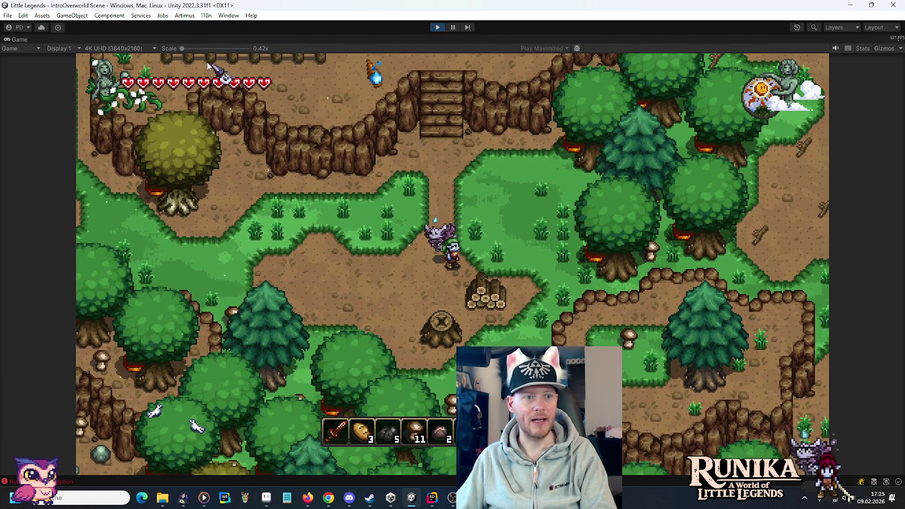
click(122, 48)
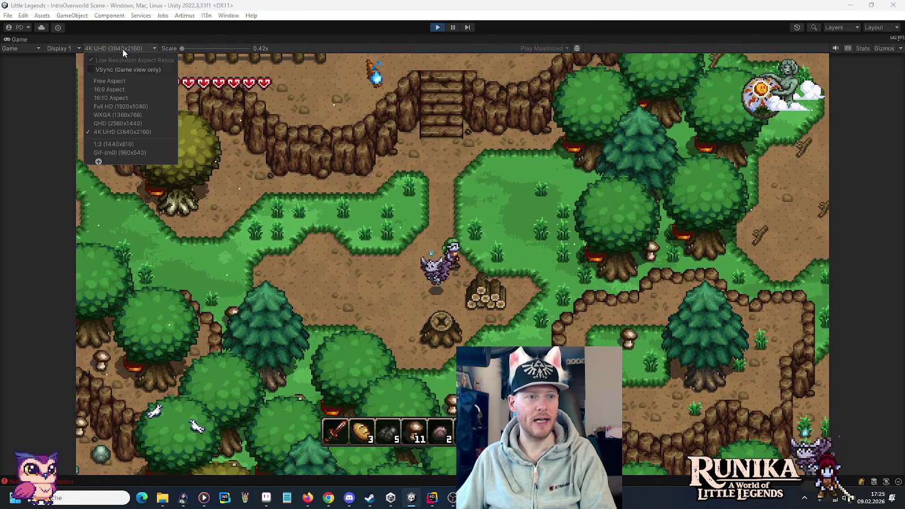
click(125, 144)
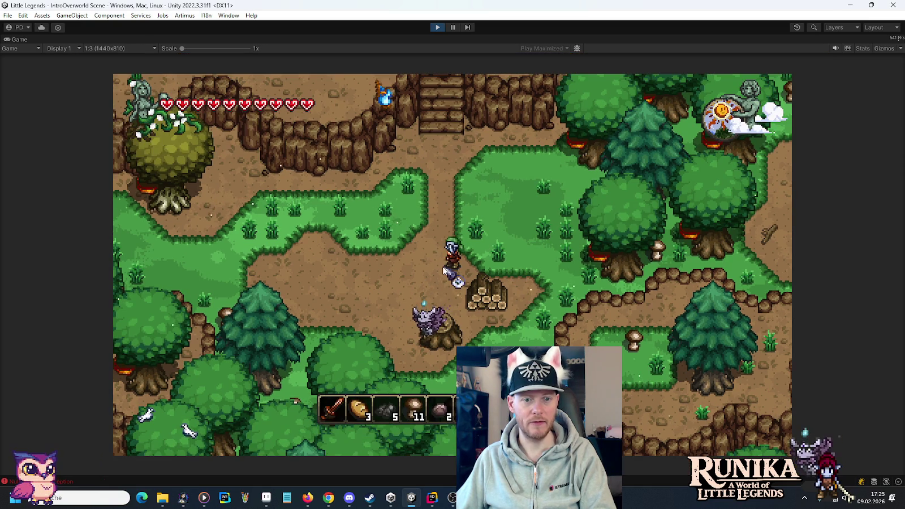
key(a)
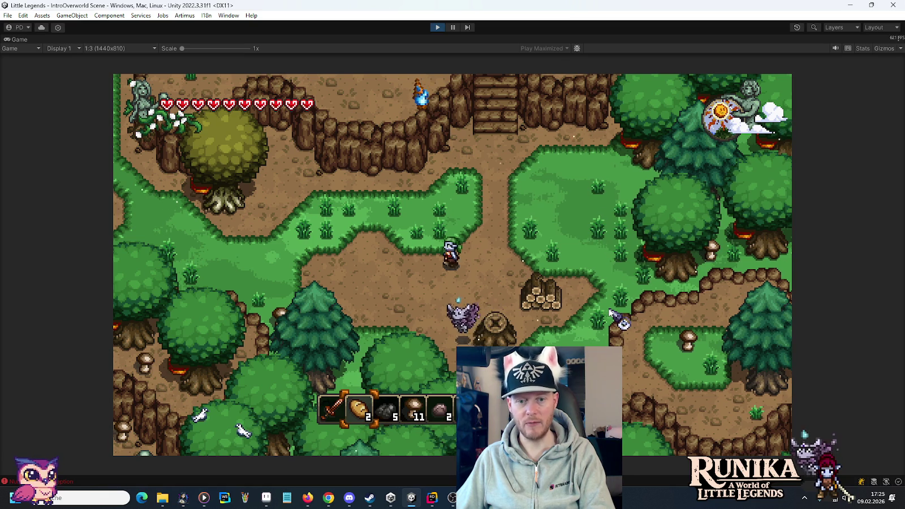
key(a)
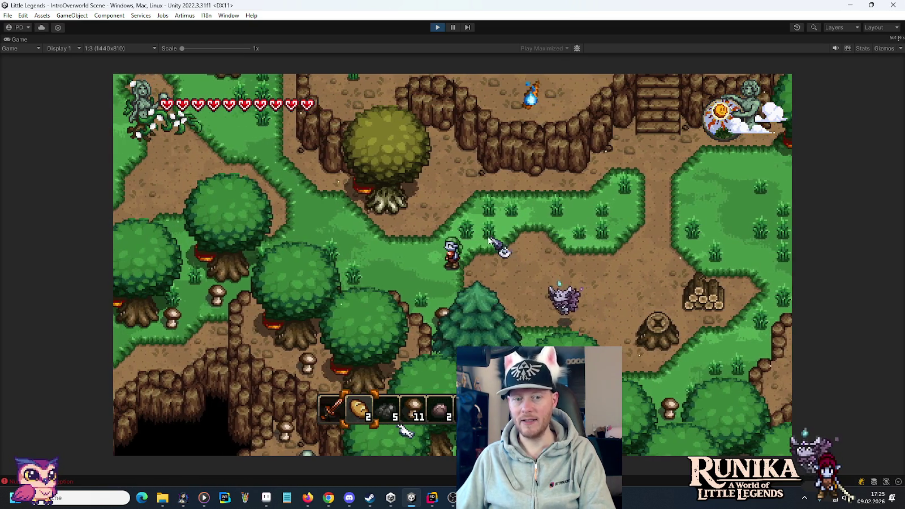
key(a)
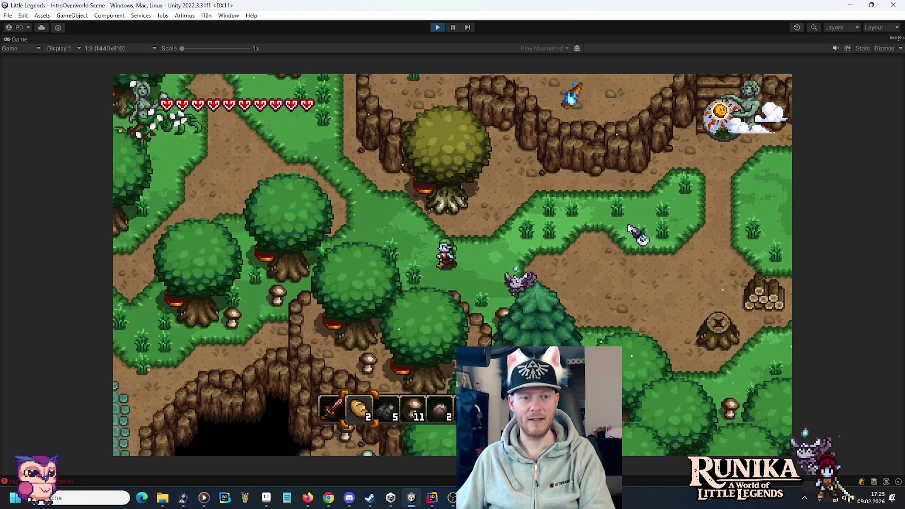
key(a)
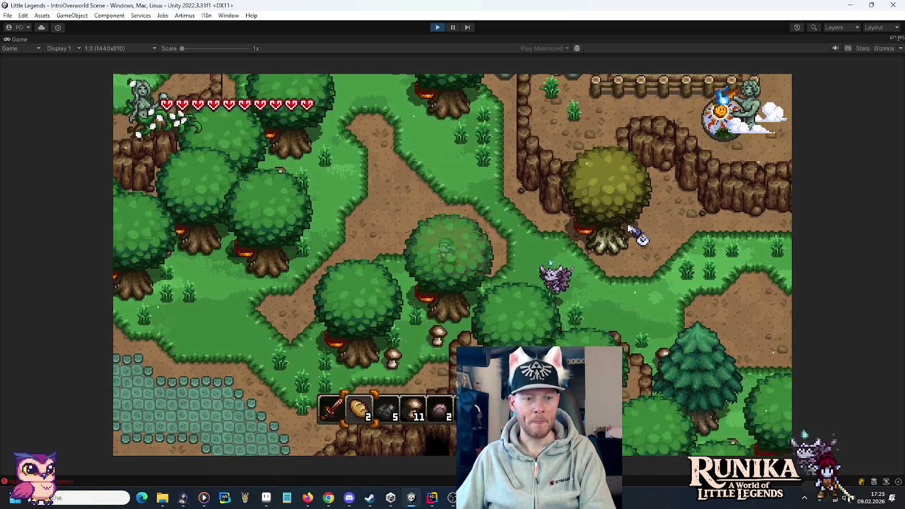
key(a)
key(s)
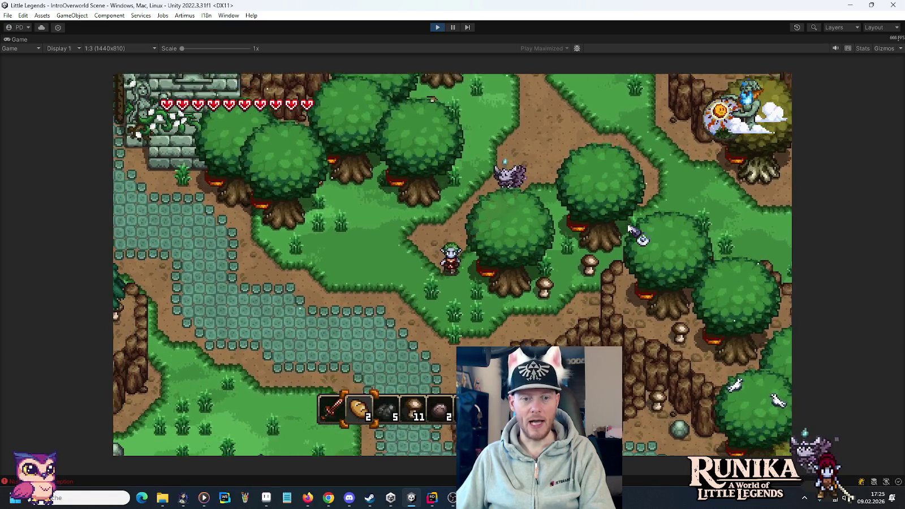
key(s)
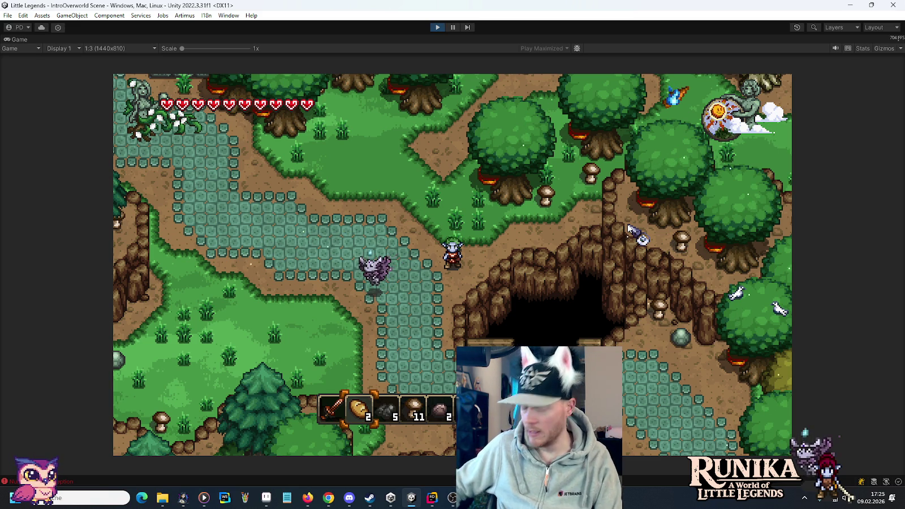
Walk the hero around the stone path toward the stone building.
key(w)
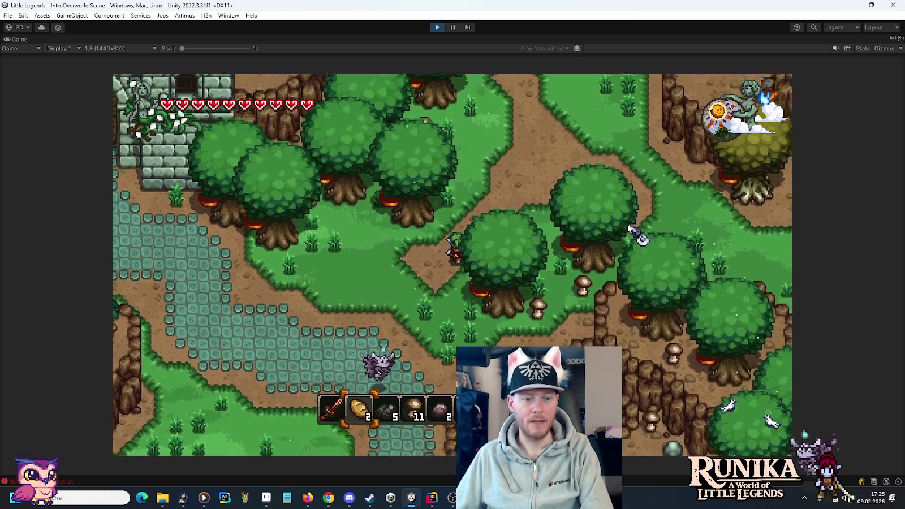
key(s)
key(a)
key(s)
key(a)
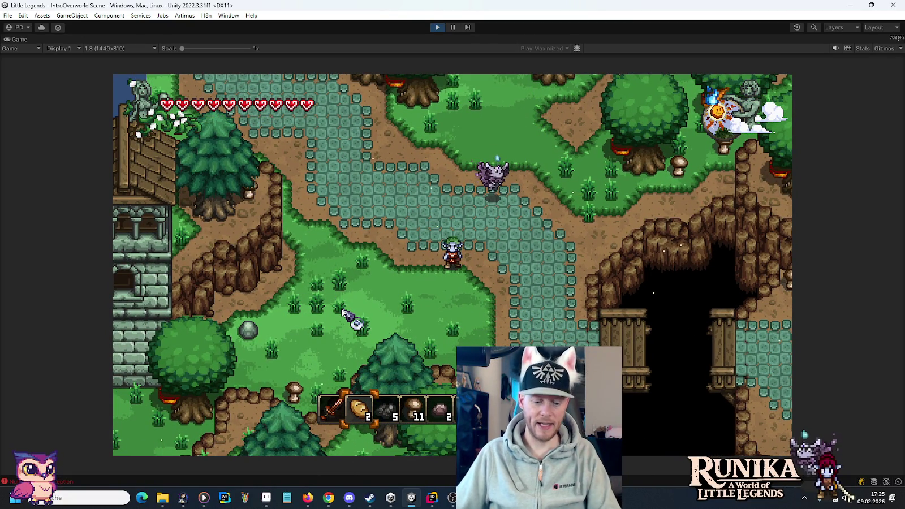
key(s)
key(a)
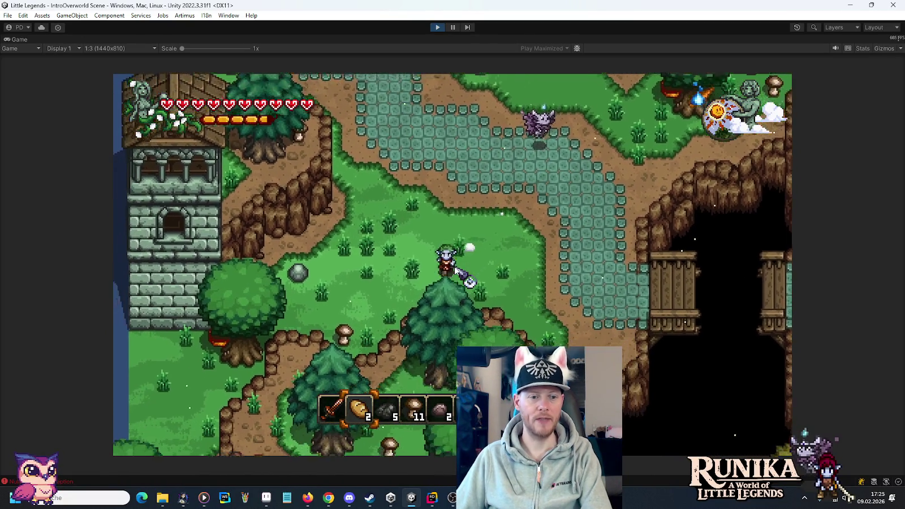
key(w)
key(d)
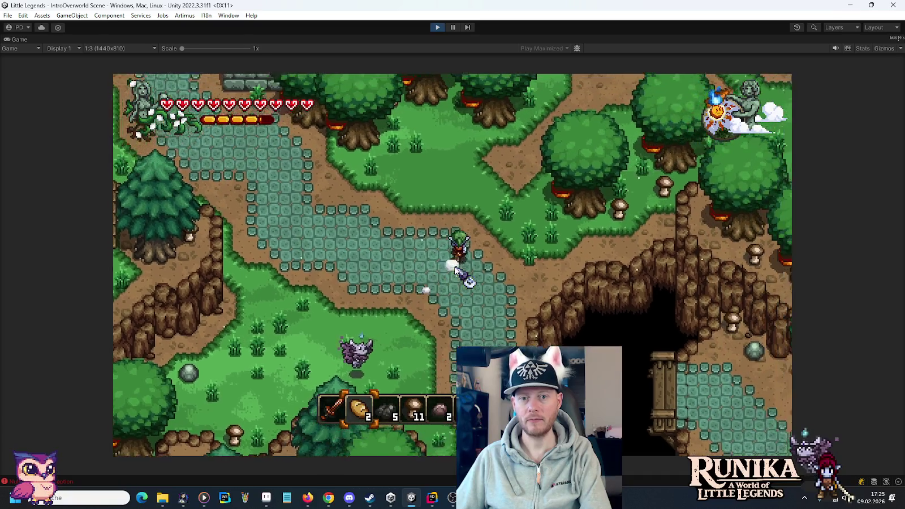
key(w)
key(d)
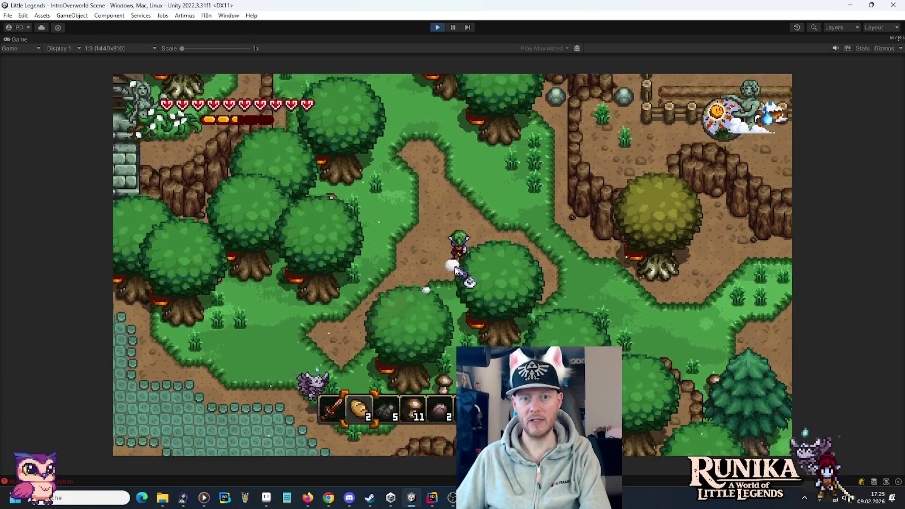
key(w)
key(a)
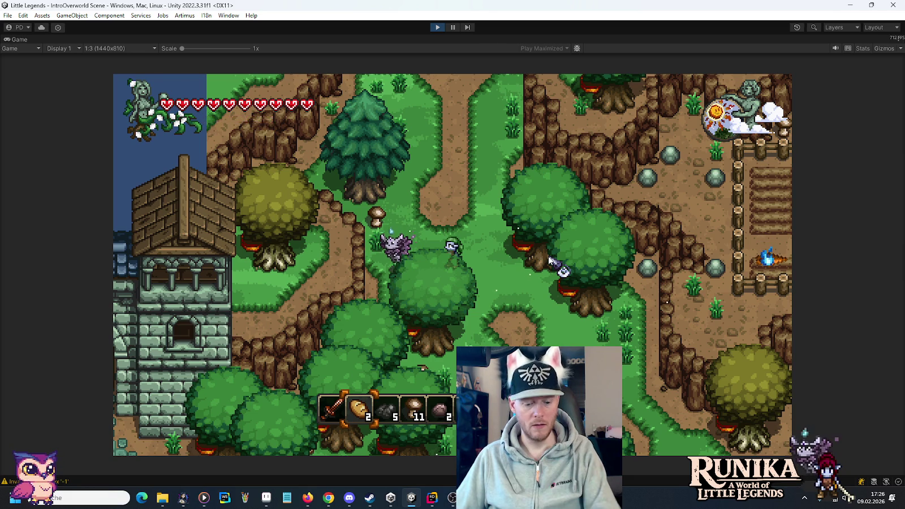
Walk the hero through the cave to the lake ruins and up the river, then switch to Rider.
key(w)
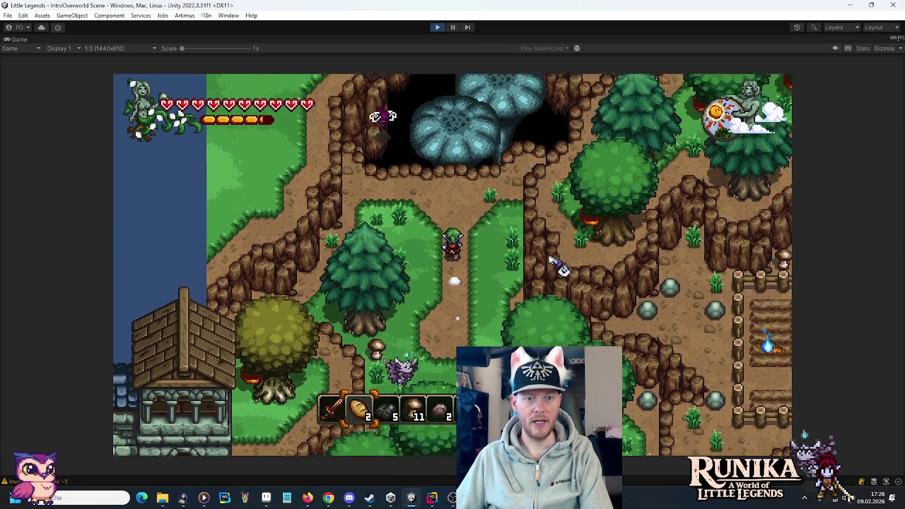
key(w)
key(d)
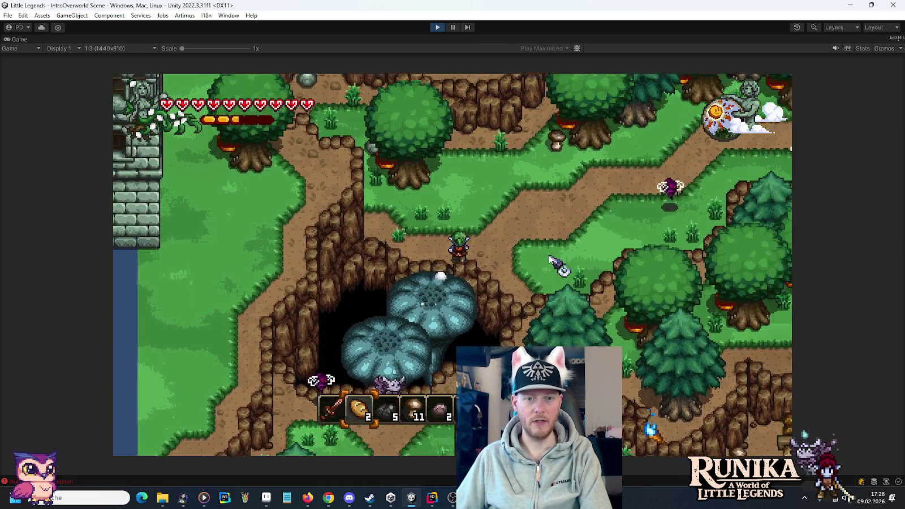
key(w)
key(d)
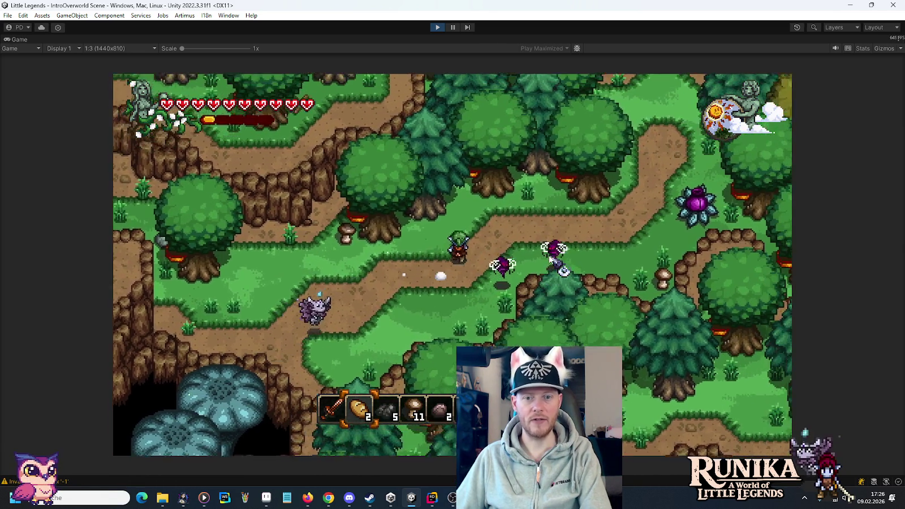
key(w)
key(d)
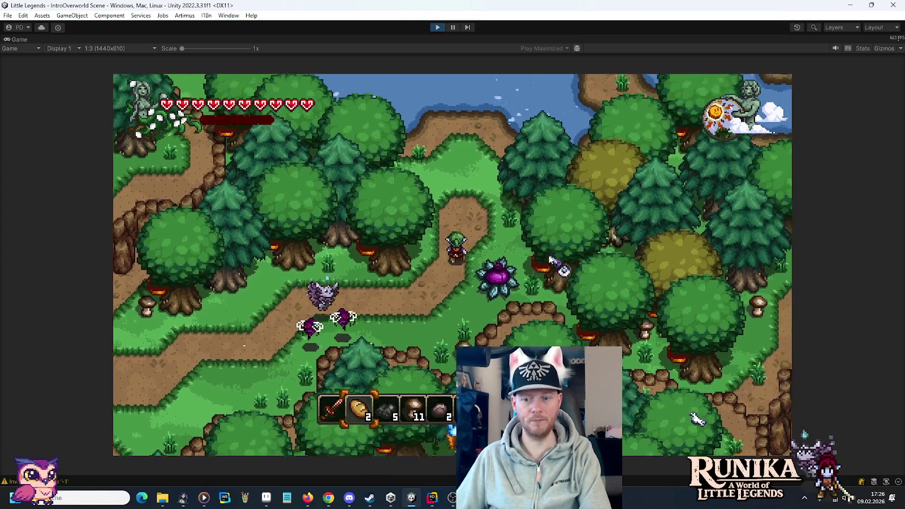
key(w)
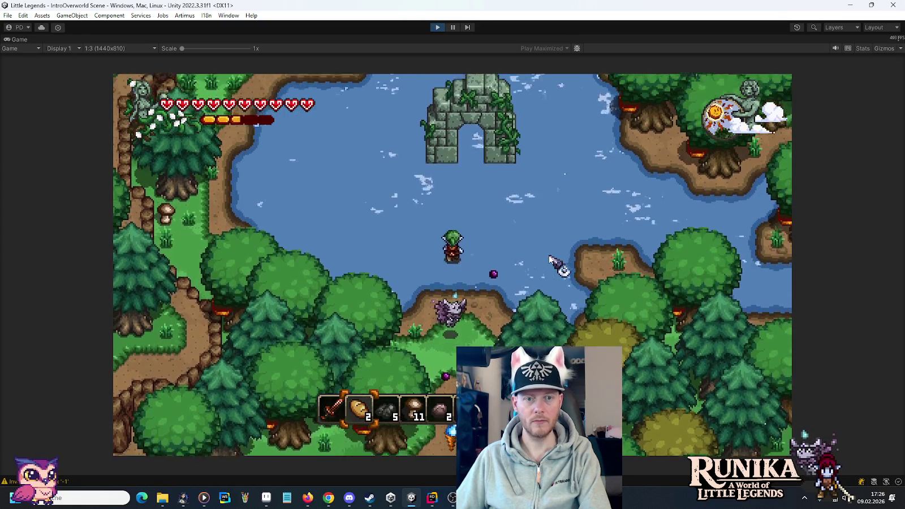
key(w)
key(a)
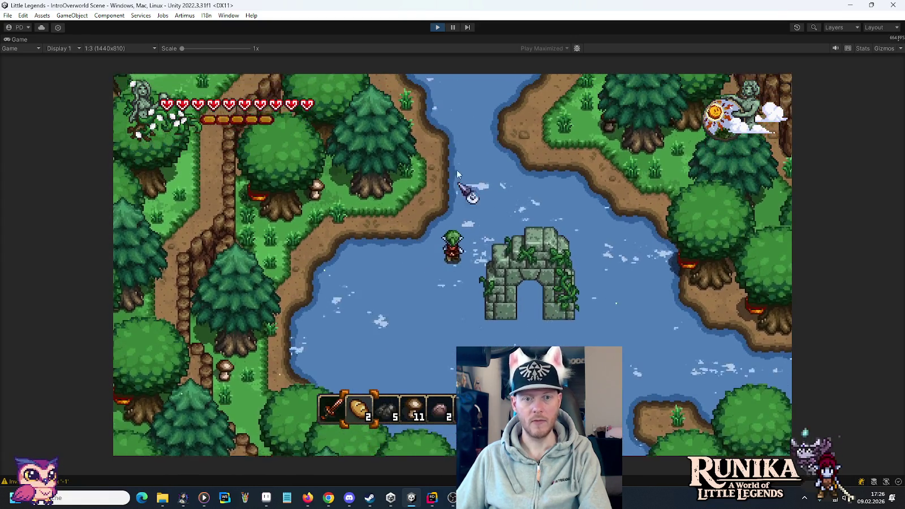
key(w)
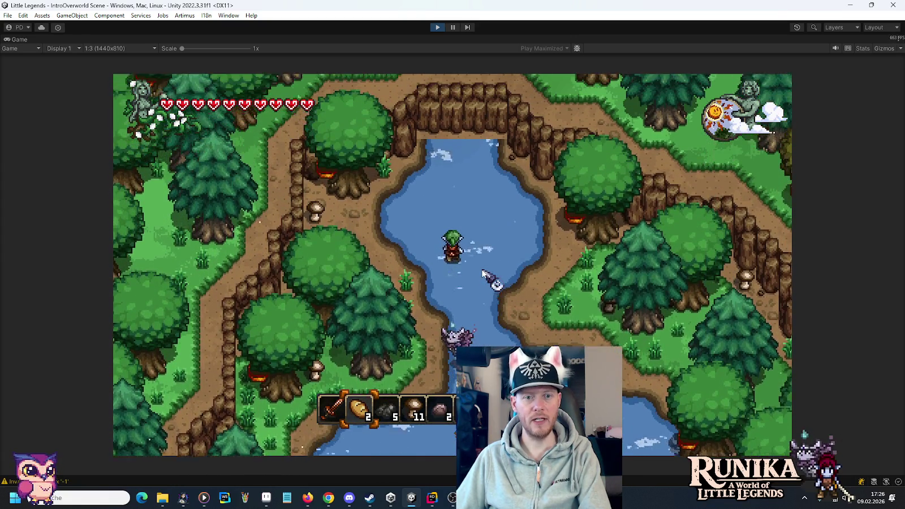
key(w)
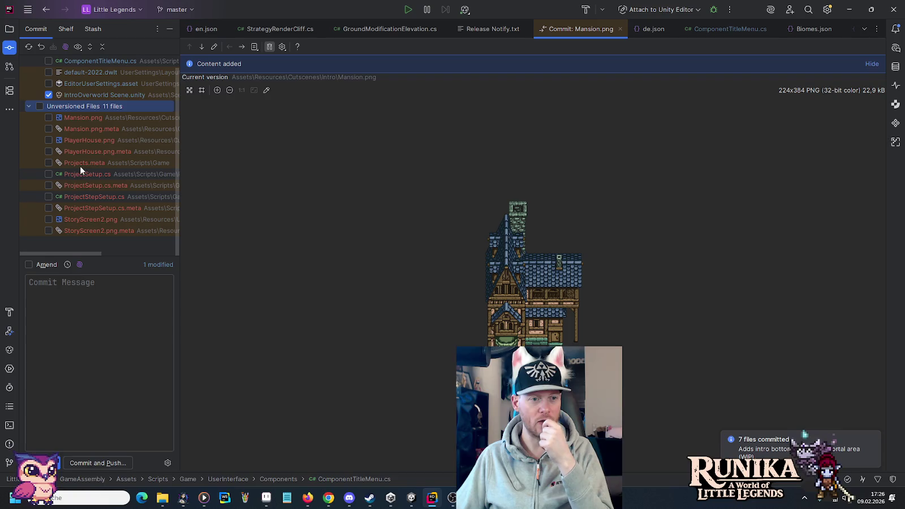
key(alt+Tab)
click(116, 344)
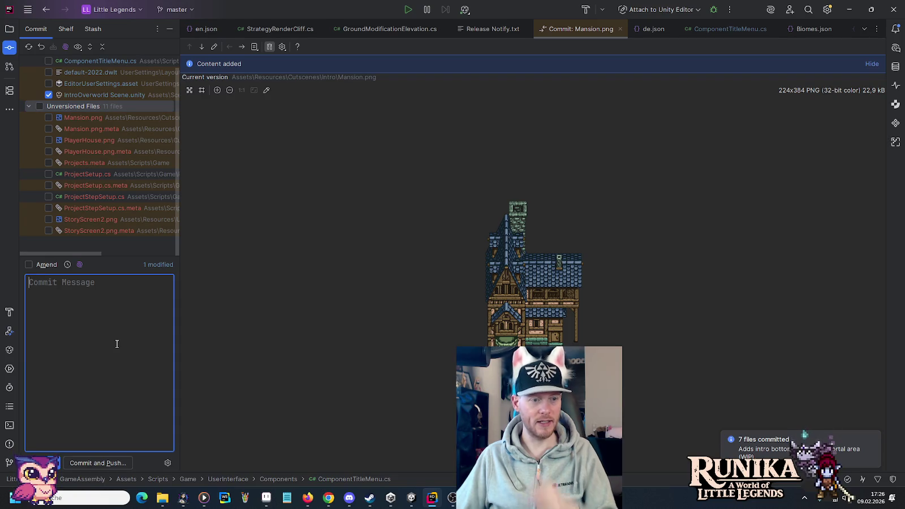
Commit and push the scene with message 'Adds some decoration to the intor overworld.', then return to Unity.
text(Adds some decor)
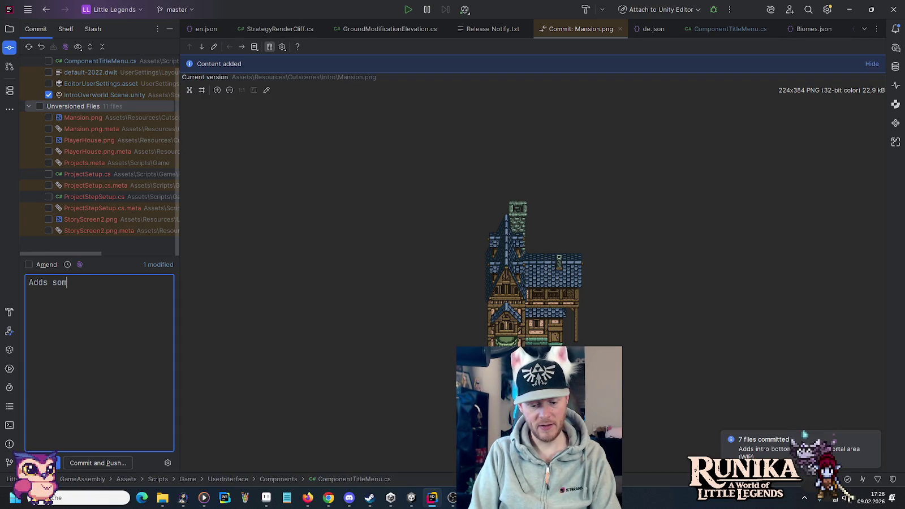
text(ation to)
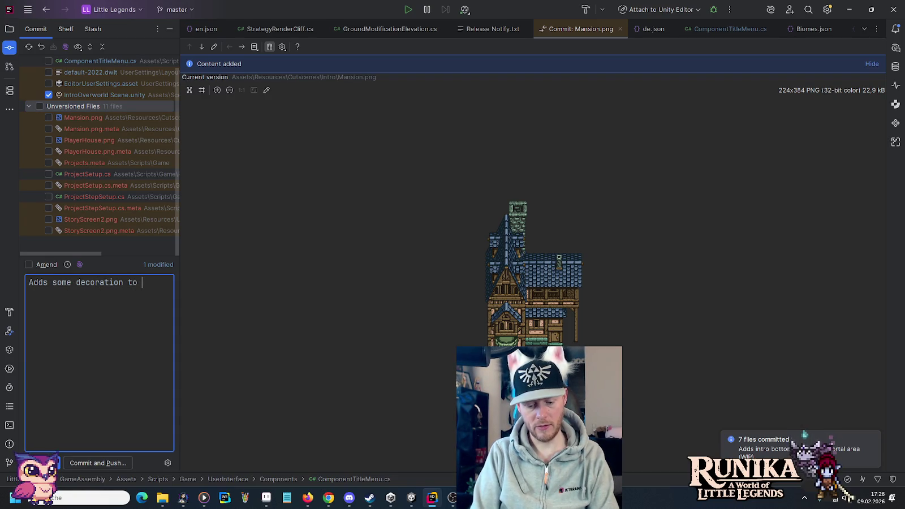
text( the intor )
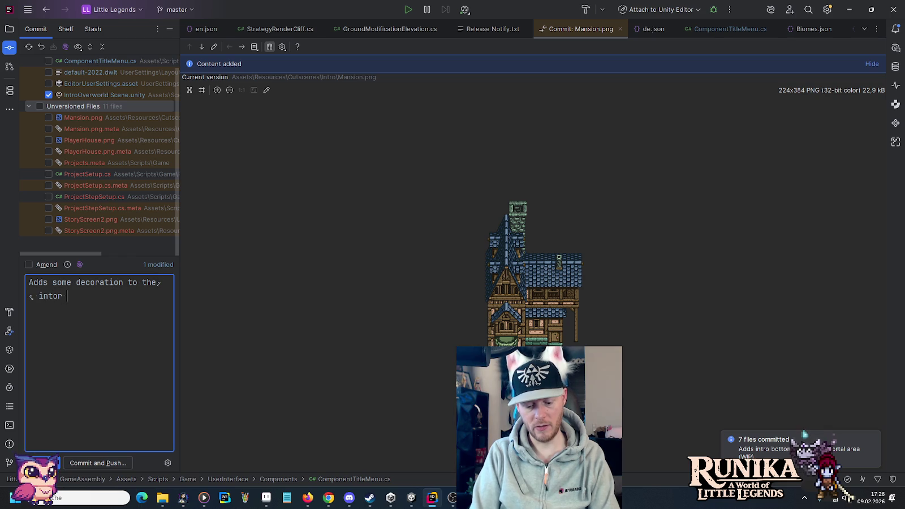
text(overworld.)
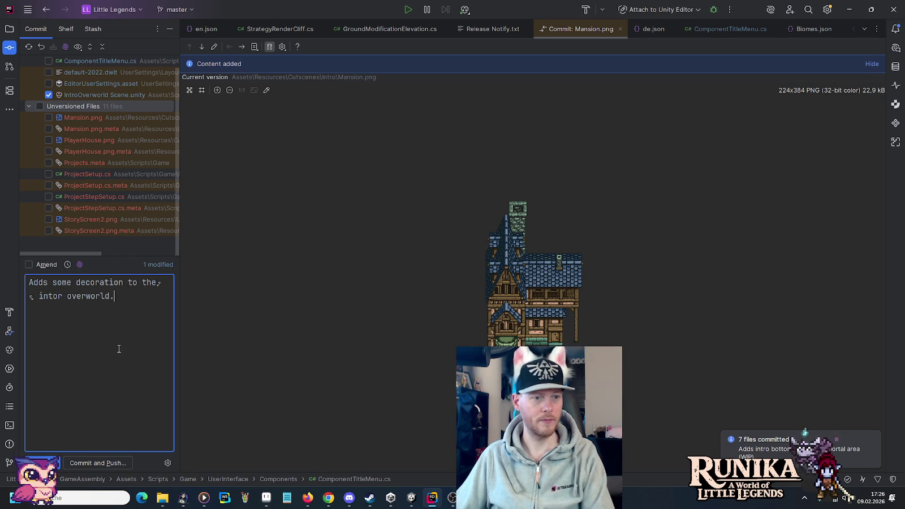
click(94, 463)
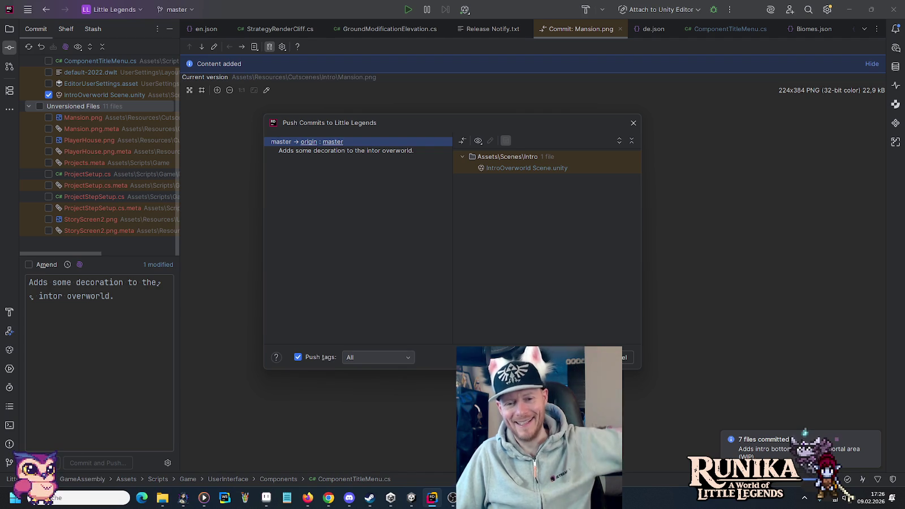
key(ctrl+Return)
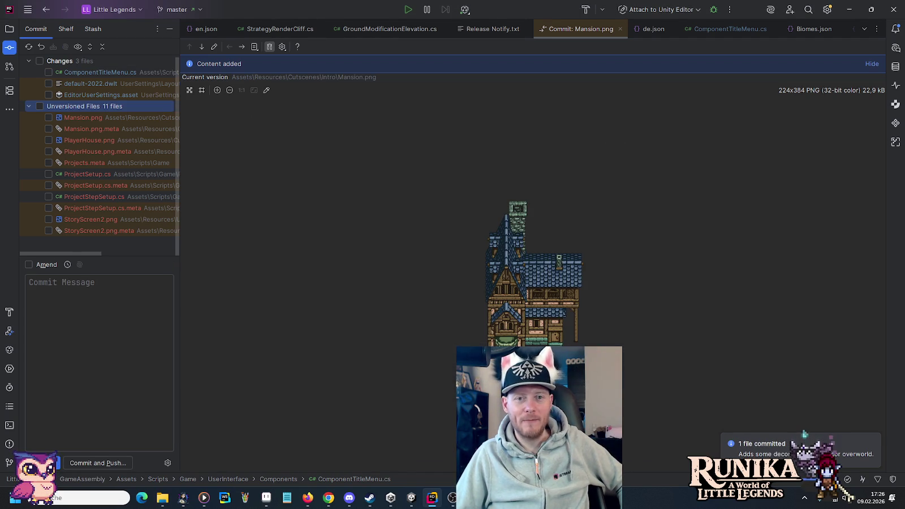
click(620, 29)
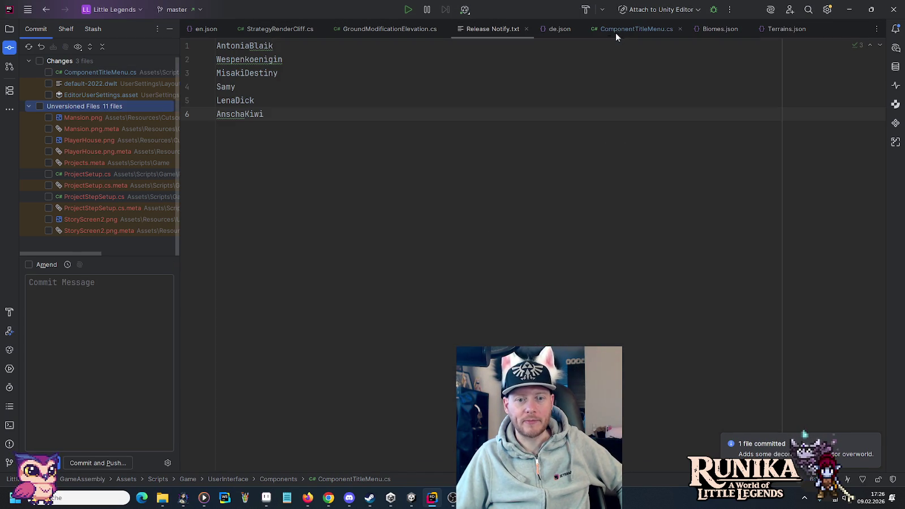
click(412, 498)
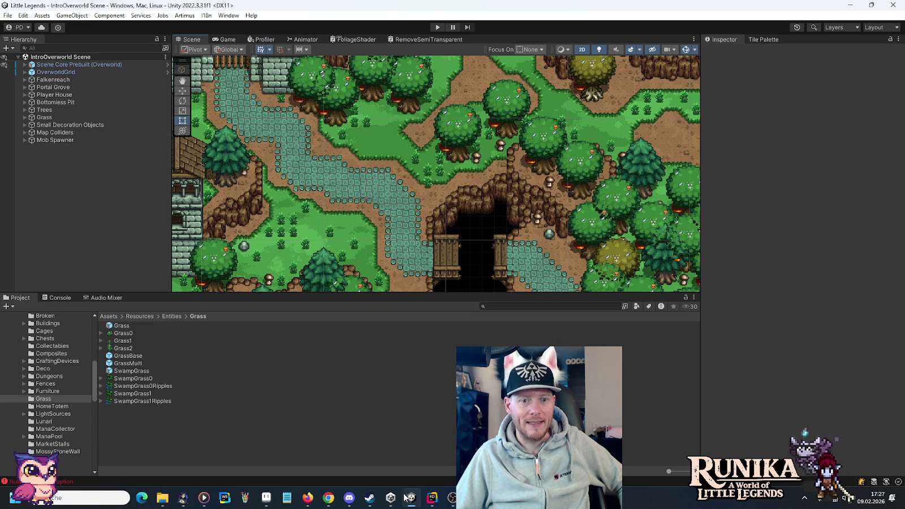
scroll(366, 241, down, 2)
drag(539, 171, 294, 208)
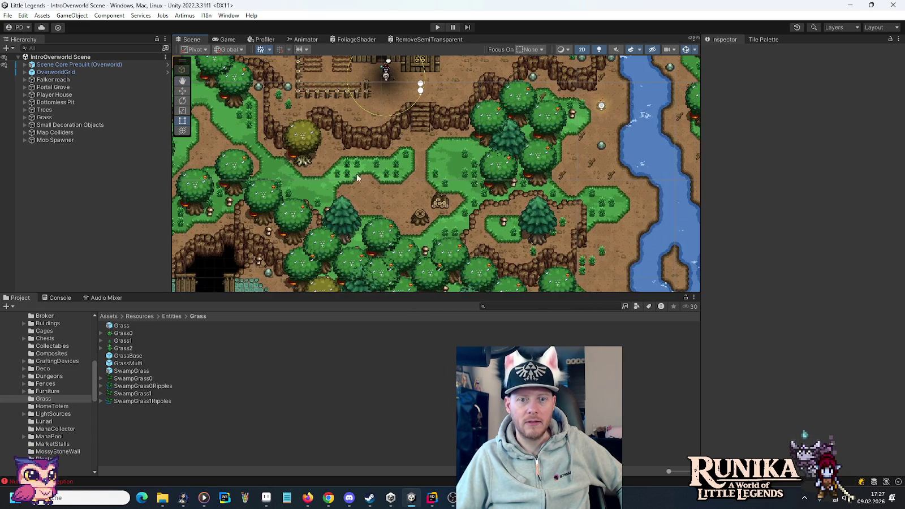
mouse_move(539, 220)
mouse_down()
mouse_move(494, 254)
mouse_move(423, 169)
mouse_move(491, 204)
mouse_move(611, 217)
mouse_move(509, 156)
mouse_move(453, 238)
mouse_move(535, 165)
mouse_up()
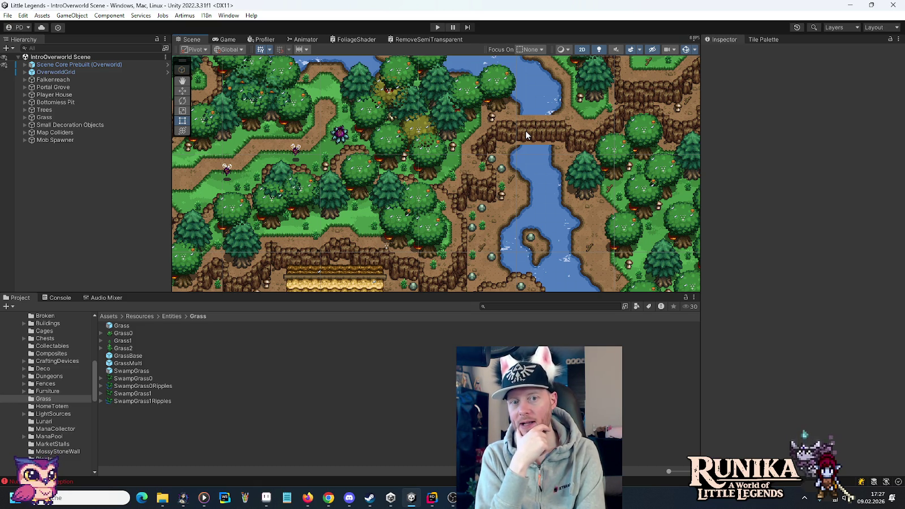
mouse_move(526, 131)
mouse_down()
mouse_move(445, 112)
mouse_move(446, 209)
mouse_up()
scroll(496, 175, up, 5)
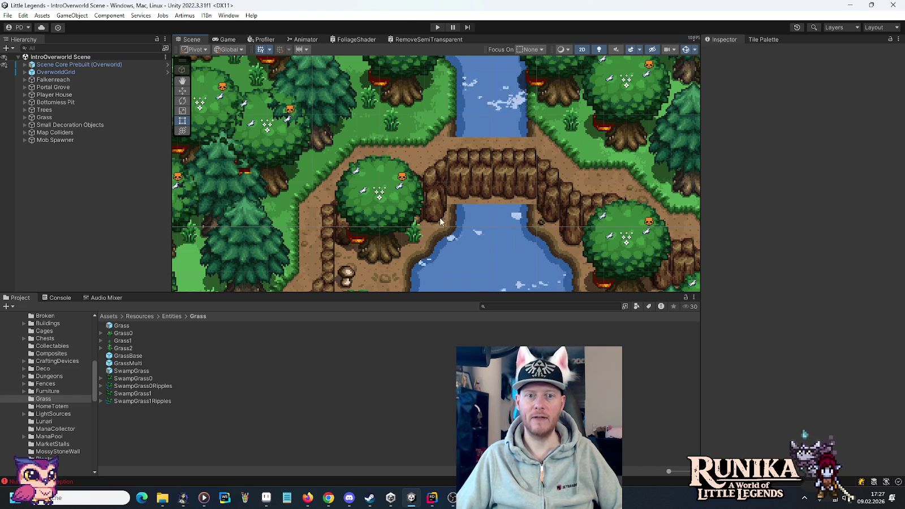
scroll(469, 212, down, 3)
mouse_move(469, 212)
mouse_down()
mouse_move(457, 204)
mouse_move(503, 244)
mouse_move(336, 94)
mouse_up()
drag(460, 221, 482, 176)
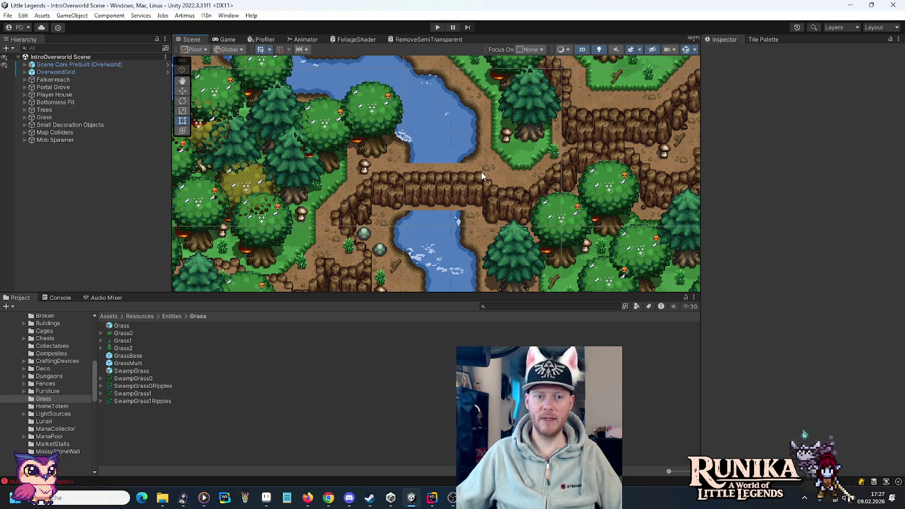
scroll(419, 220, up, 5)
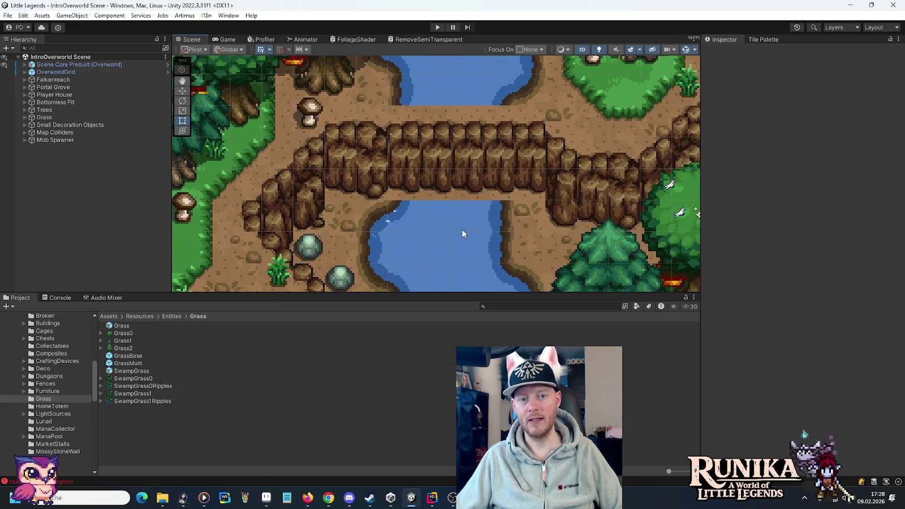
scroll(462, 229, down, 2)
mouse_move(462, 229)
mouse_down()
mouse_move(455, 194)
mouse_move(459, 203)
mouse_up()
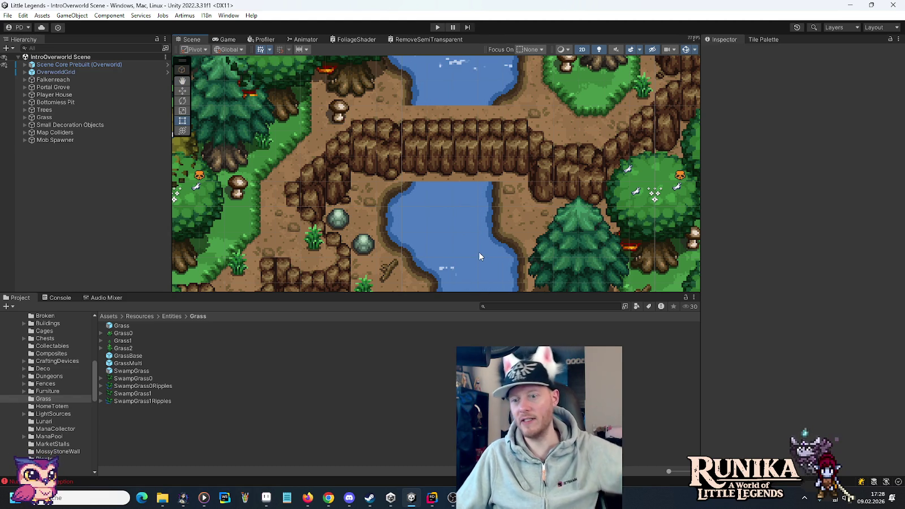
scroll(505, 257, down, 2)
scroll(505, 257, down, 4)
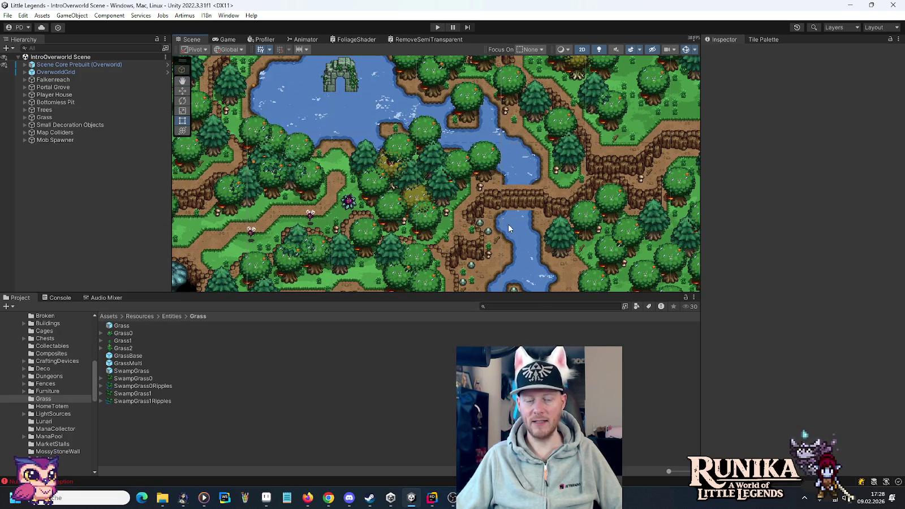
Pan and zoom the Scene view onto the cave holding the two teal Rift Spire mushrooms.
drag(432, 245, 480, 196)
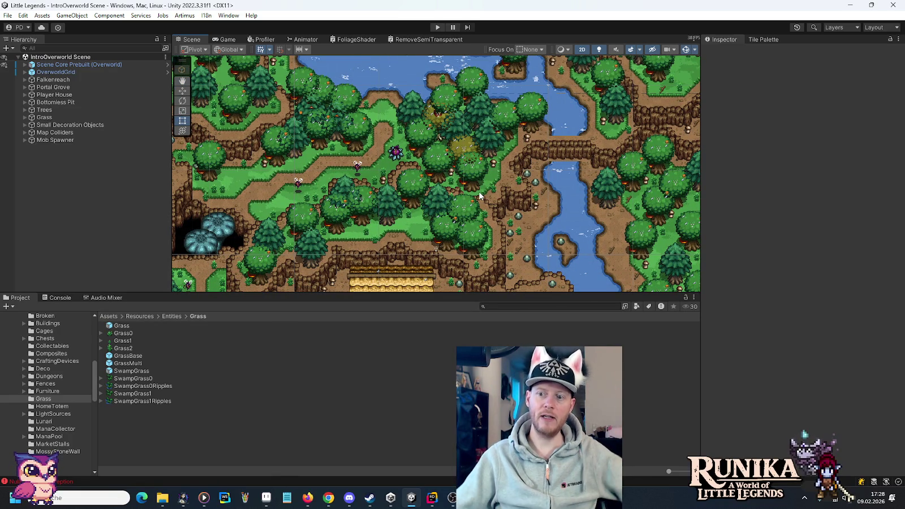
mouse_move(353, 235)
mouse_down()
mouse_move(356, 272)
mouse_move(351, 113)
mouse_move(344, 186)
mouse_move(461, 219)
mouse_move(433, 228)
mouse_move(589, 220)
mouse_move(600, 283)
mouse_move(544, 198)
mouse_move(447, 133)
mouse_move(479, 238)
mouse_move(483, 174)
mouse_up()
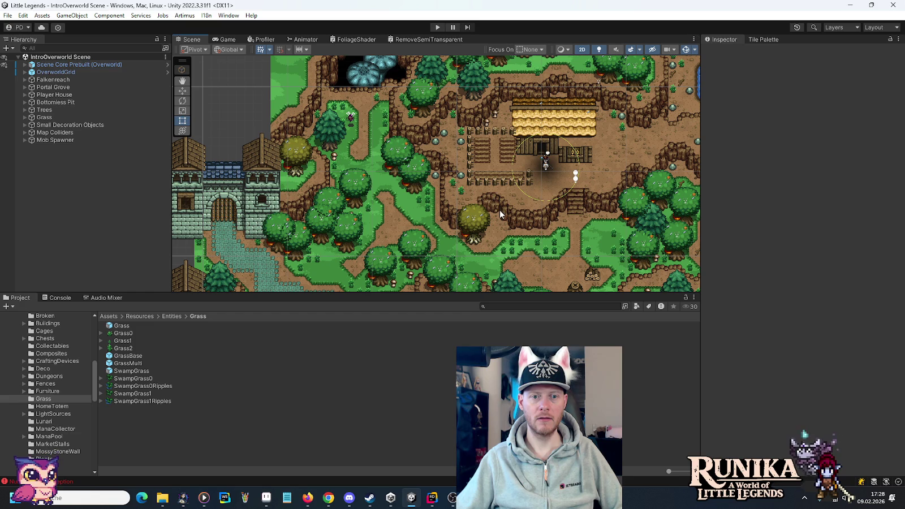
mouse_move(500, 210)
mouse_down()
mouse_move(460, 132)
mouse_move(481, 181)
mouse_move(430, 200)
mouse_move(422, 181)
mouse_move(440, 215)
mouse_up()
key(Up)
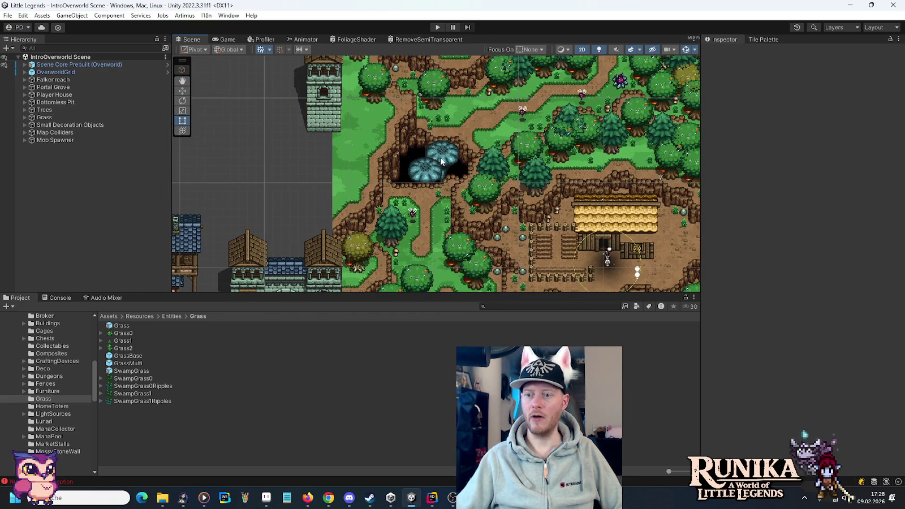
scroll(440, 159, up, 6)
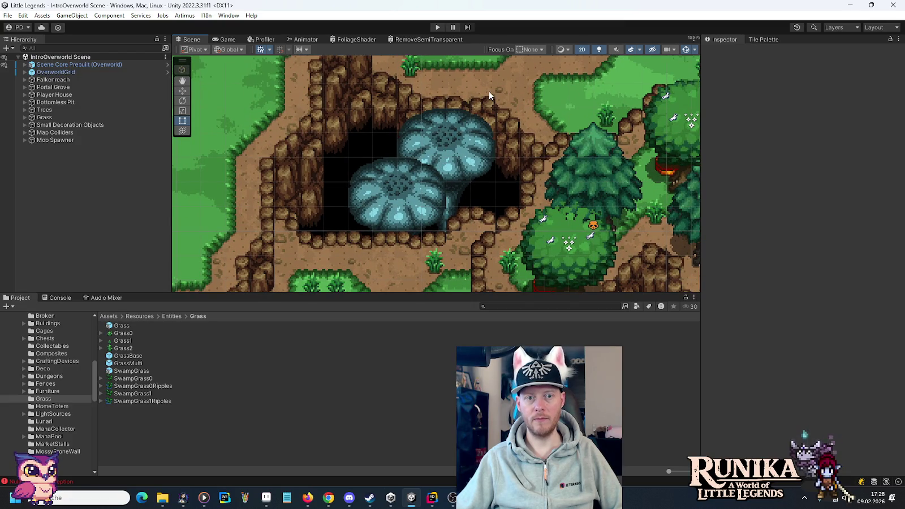
drag(429, 73, 419, 149)
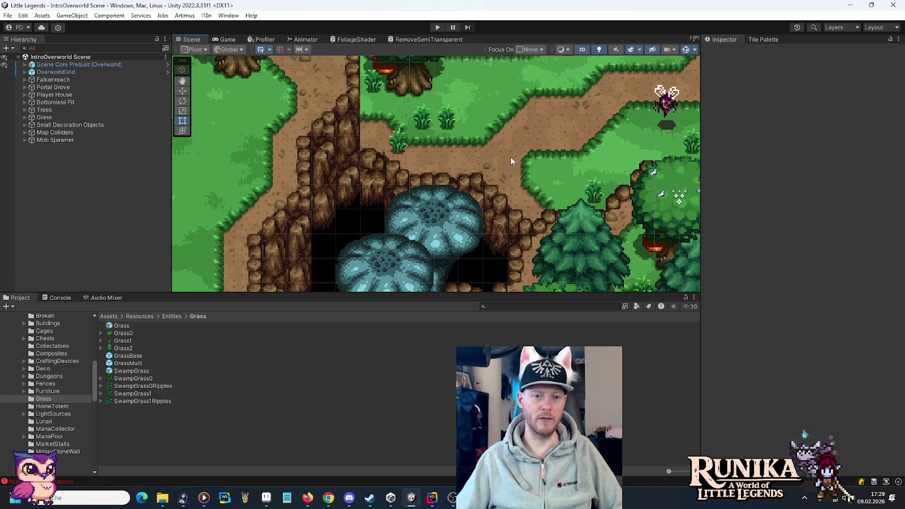
drag(486, 210, 524, 137)
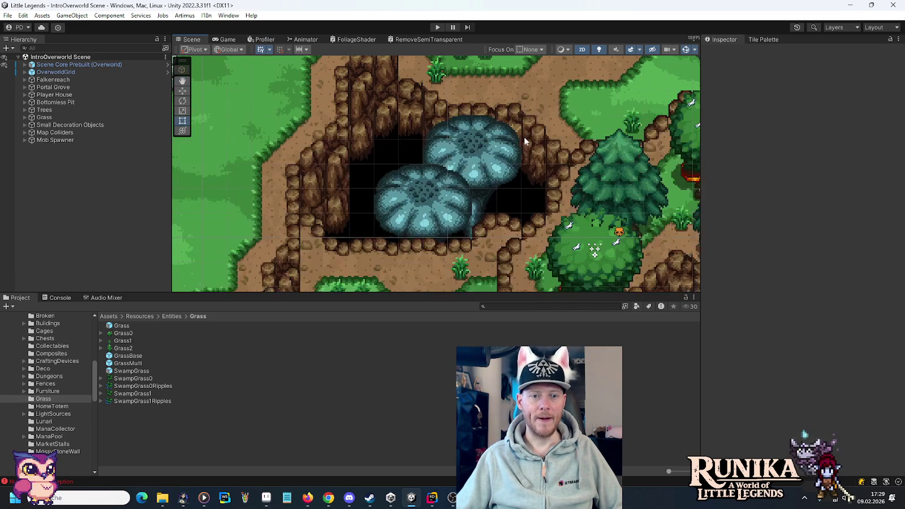
Select Rift Spire 2 and review its settings.
click(461, 165)
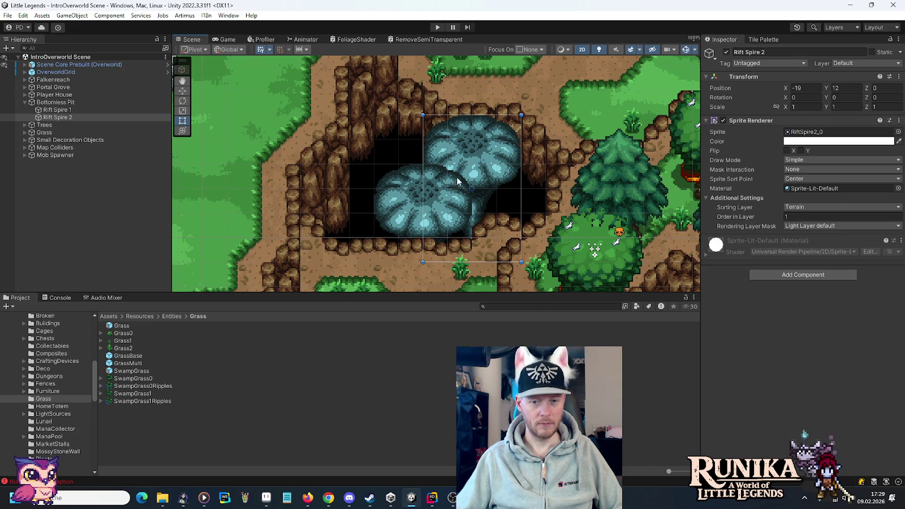
mouse_move(427, 496)
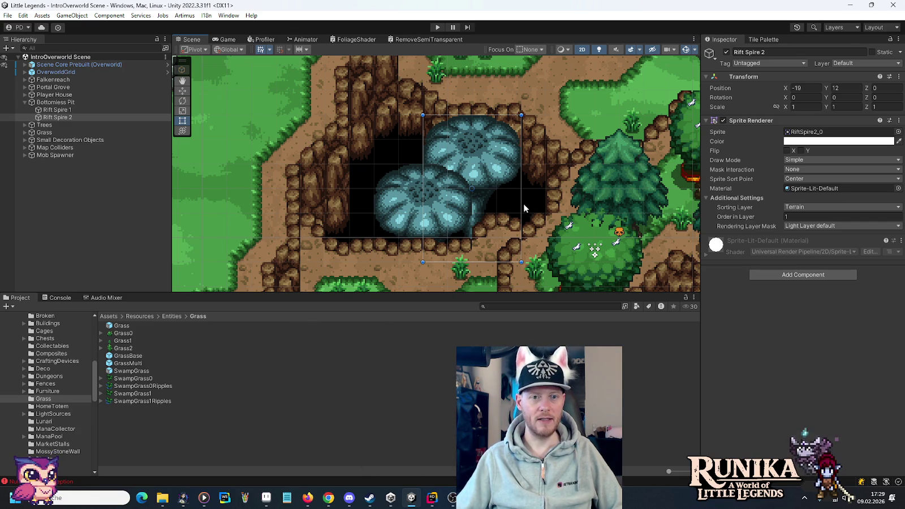
scroll(61, 412, down, 10)
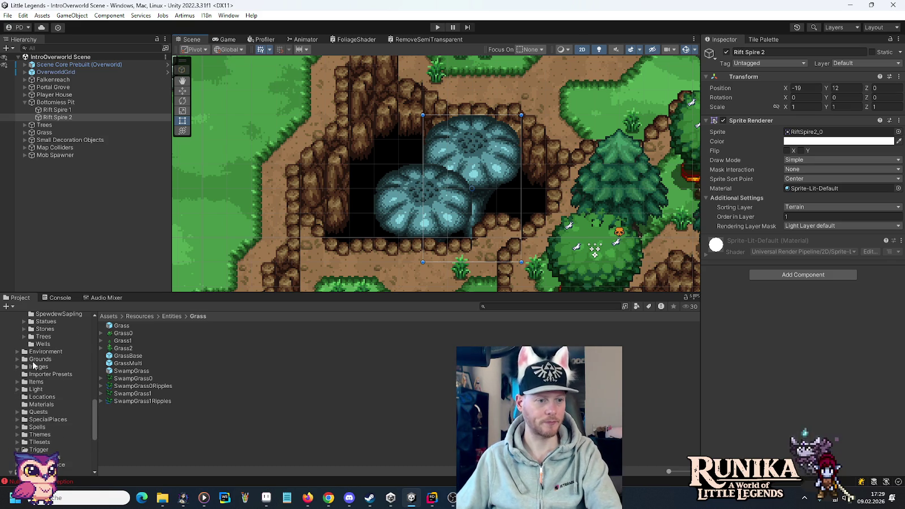
scroll(40, 372, up, 5)
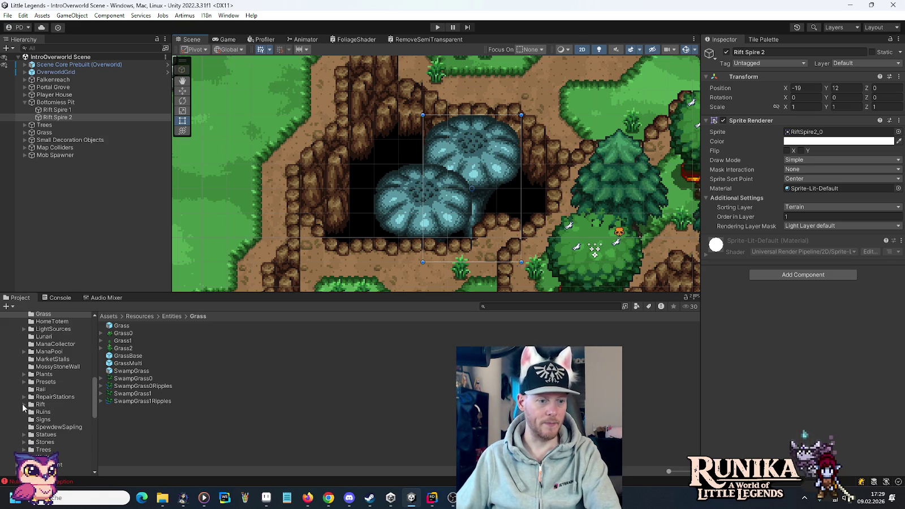
Browse the Project folder tree from the Rift entities folder to Assets/Scenes/Rift.
click(25, 405)
click(26, 408)
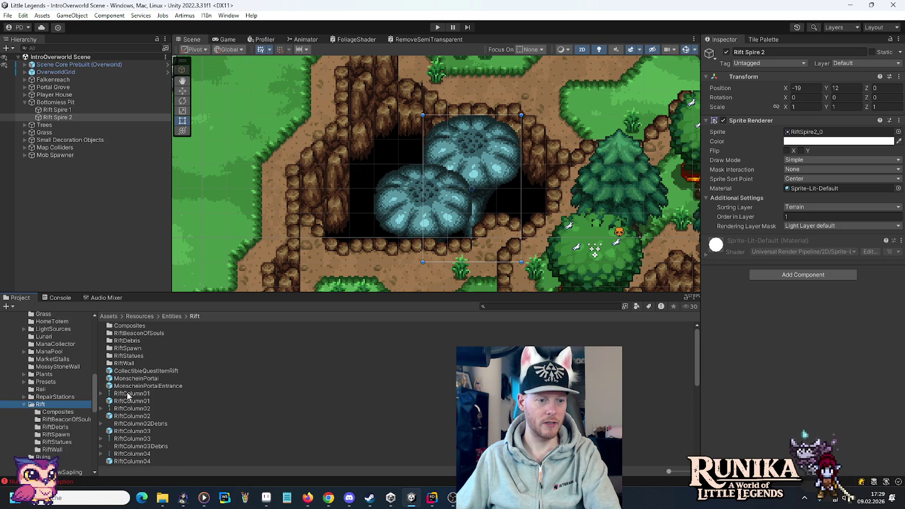
scroll(128, 399, down, 1)
scroll(34, 411, up, 5)
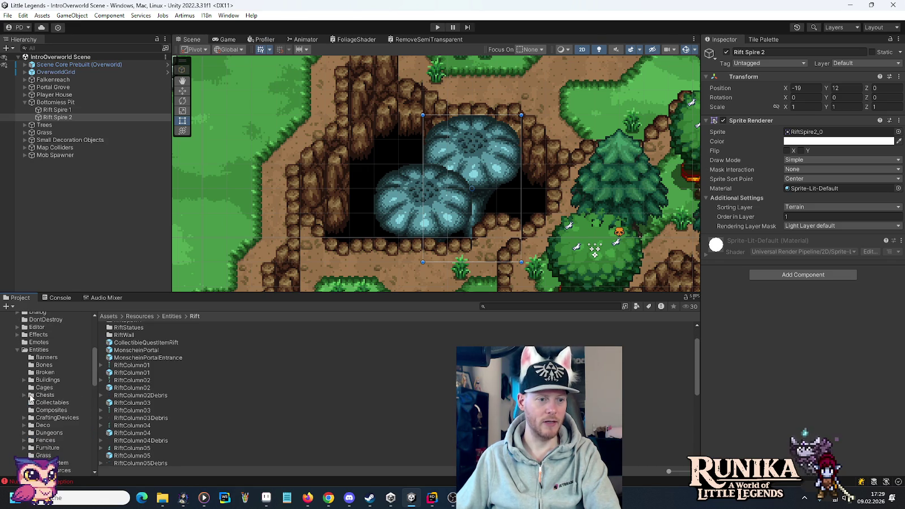
click(19, 351)
scroll(26, 377, down, 7)
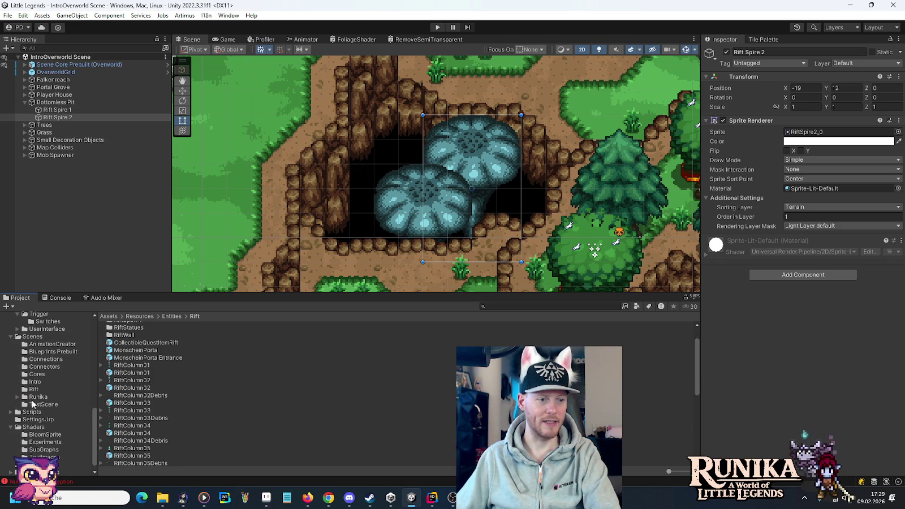
click(32, 389)
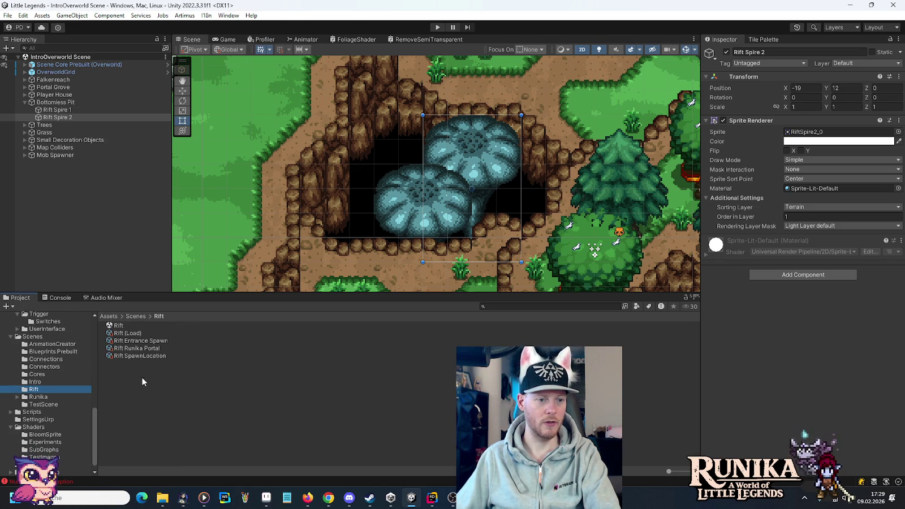
Open the Rift scene, zoom to the mushroom forest and select the ground fog object.
click(123, 325)
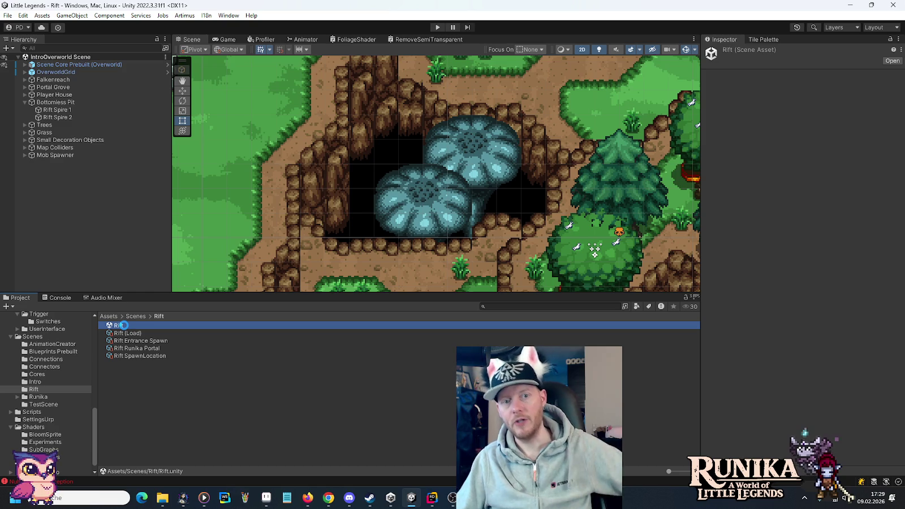
scroll(478, 221, up, 5)
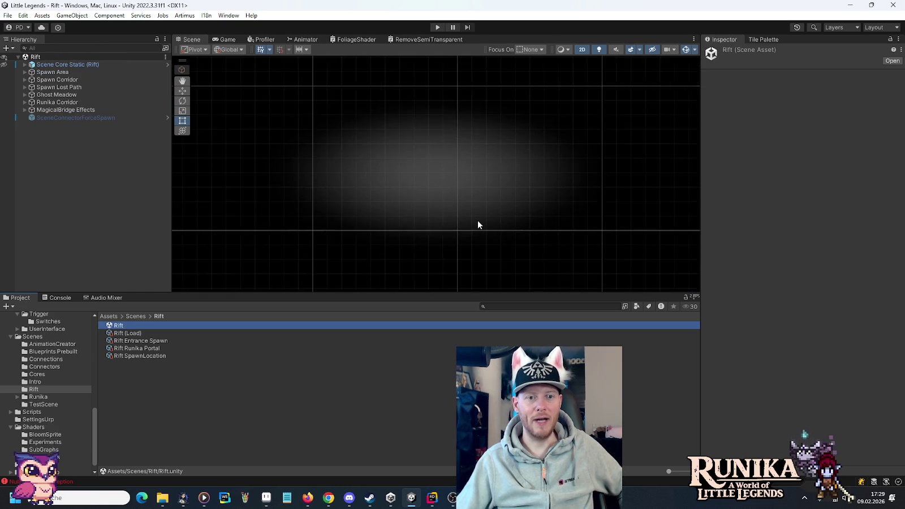
scroll(478, 224, down, 10)
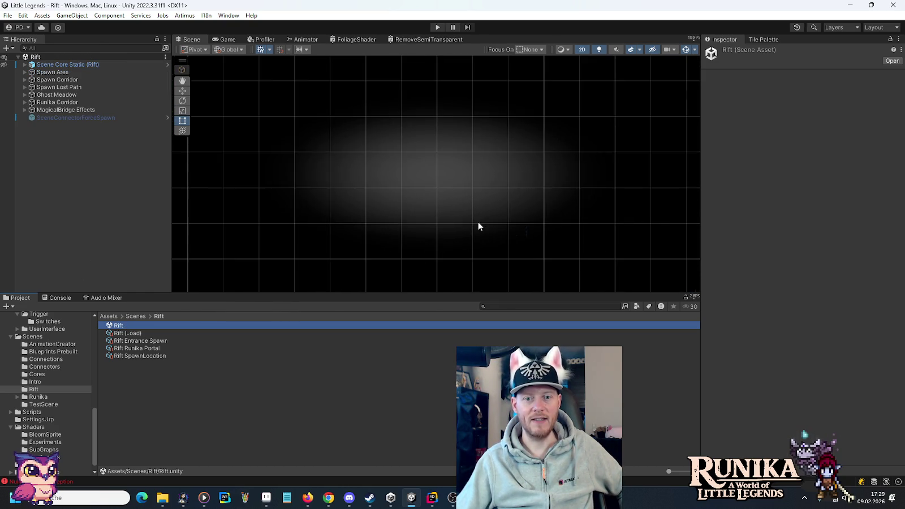
mouse_move(478, 225)
mouse_down()
mouse_move(407, 138)
mouse_move(337, 152)
mouse_up()
scroll(461, 204, up, 5)
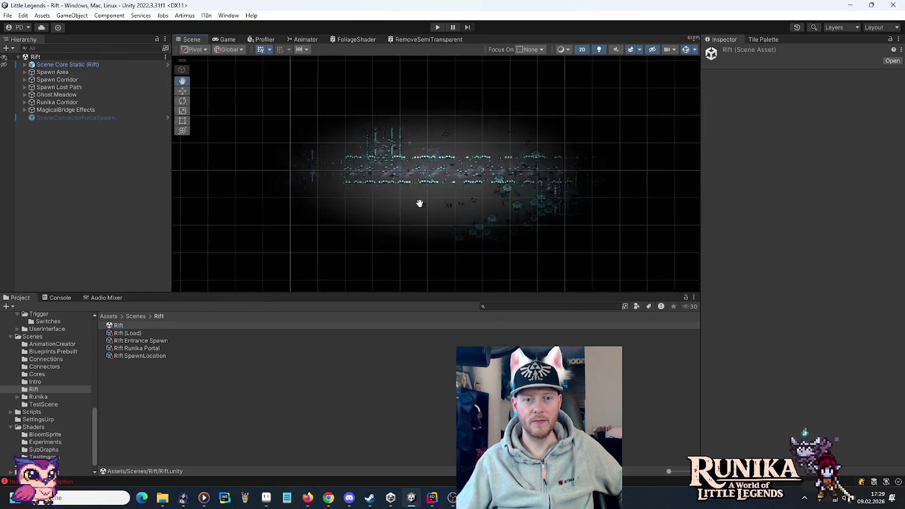
key(t)
scroll(516, 212, up, 4)
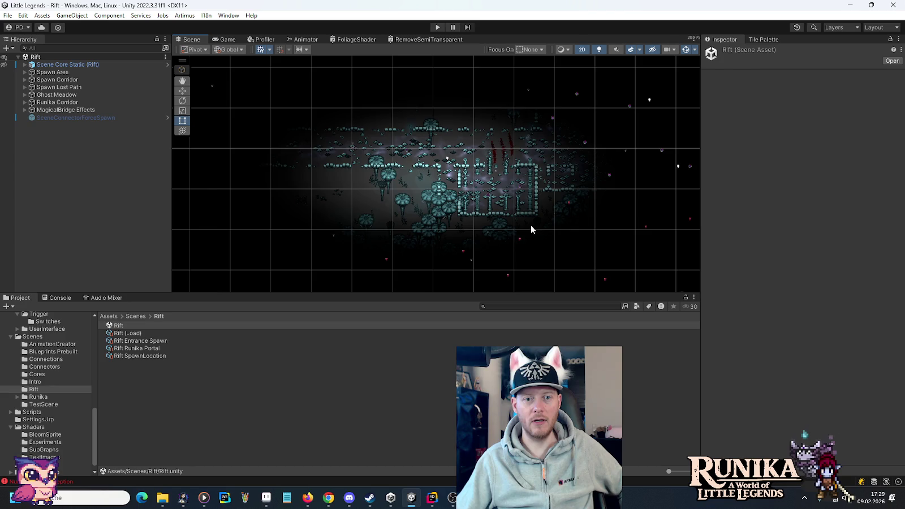
drag(540, 228, 453, 224)
drag(390, 150, 450, 224)
drag(430, 186, 451, 225)
scroll(475, 198, up, 4)
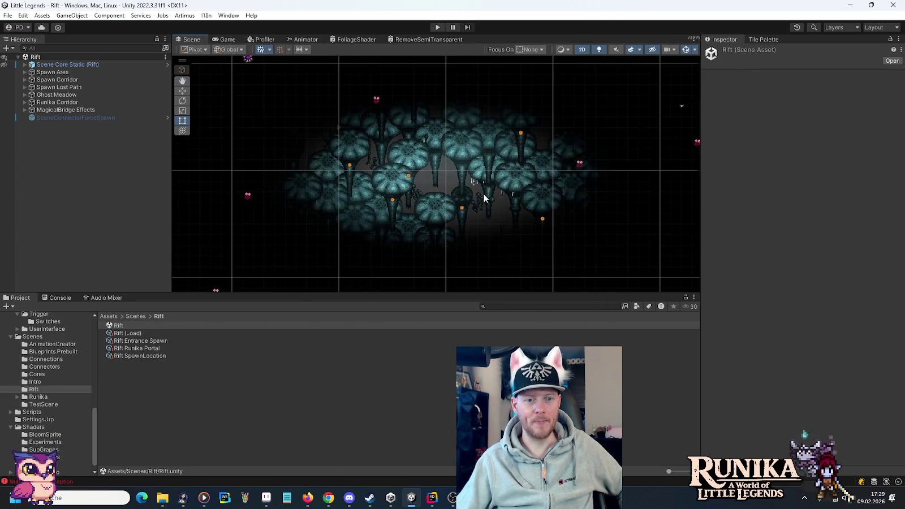
click(398, 157)
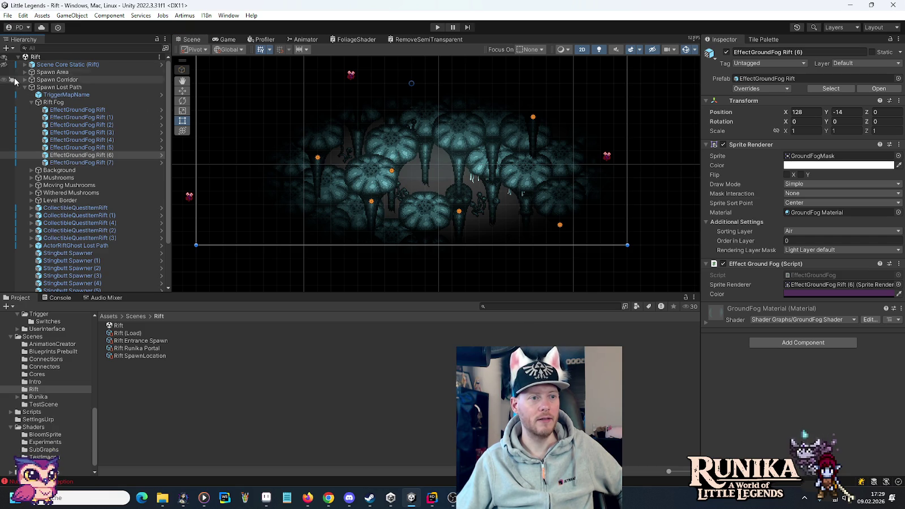
Hide Rift Fog in the Hierarchy and select GiantMovingMushroom (5) to review its components.
drag(304, 215, 510, 159)
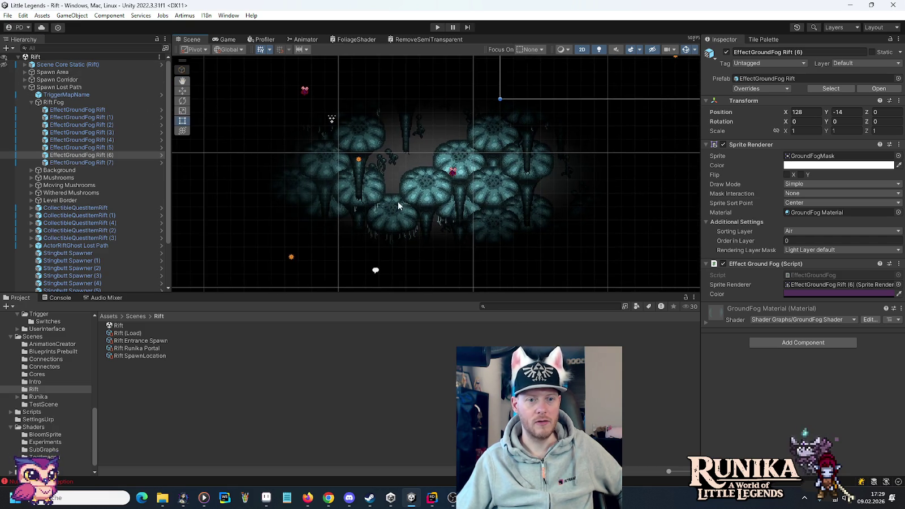
drag(373, 158, 435, 202)
key(t)
click(424, 182)
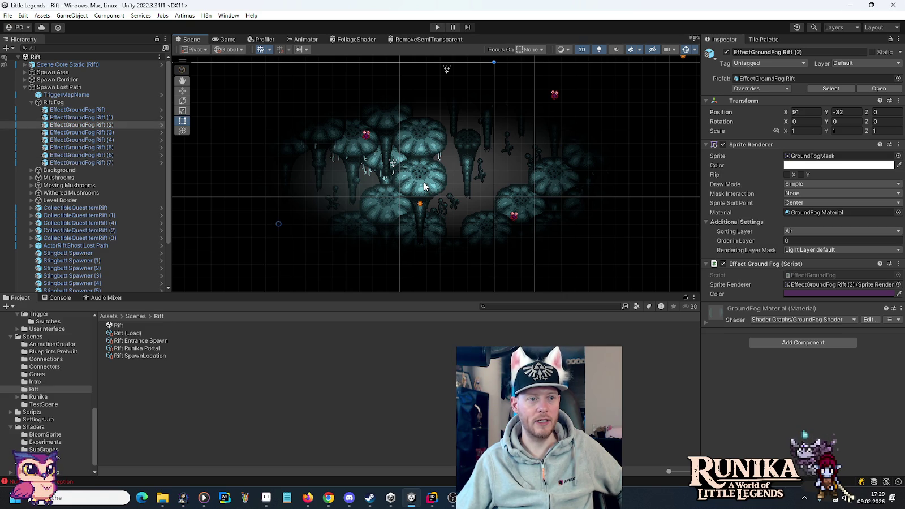
click(4, 102)
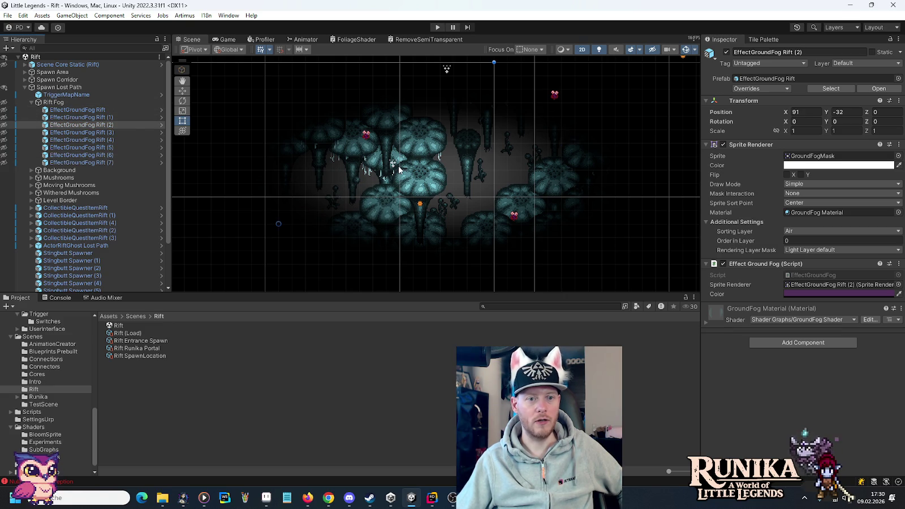
click(429, 183)
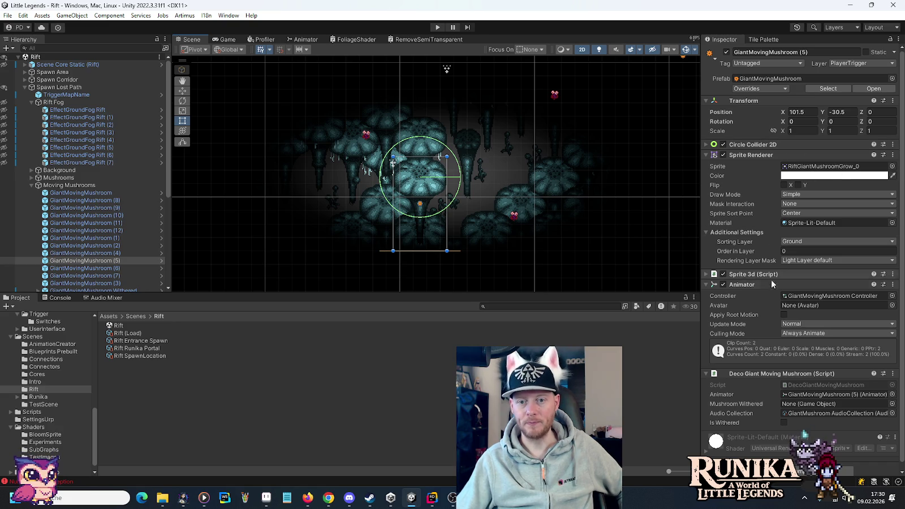
scroll(765, 293, down, 1)
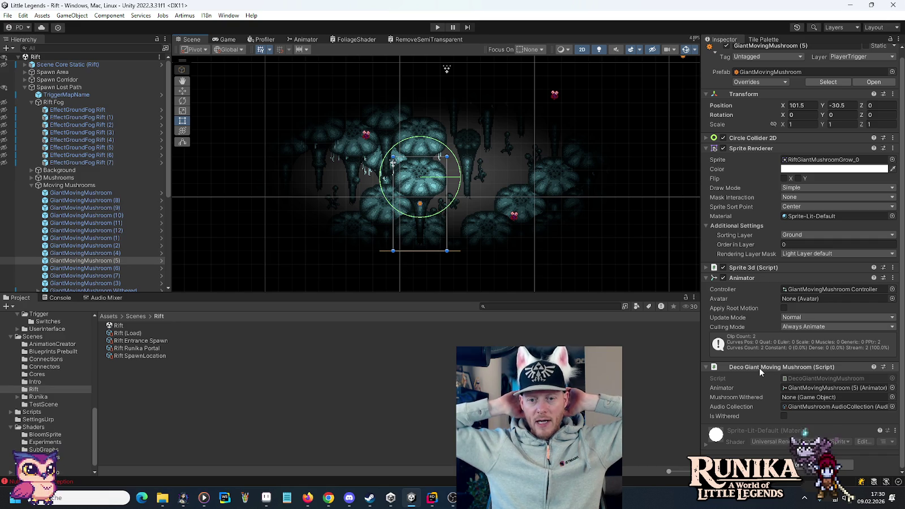
Select the withered giant mushroom and compare its Collider Withered and Collider Grown outlines.
mouse_move(578, 154)
mouse_down()
mouse_move(421, 247)
mouse_move(373, 238)
mouse_move(294, 176)
mouse_move(364, 226)
mouse_move(541, 147)
mouse_up()
drag(494, 189, 492, 204)
click(518, 198)
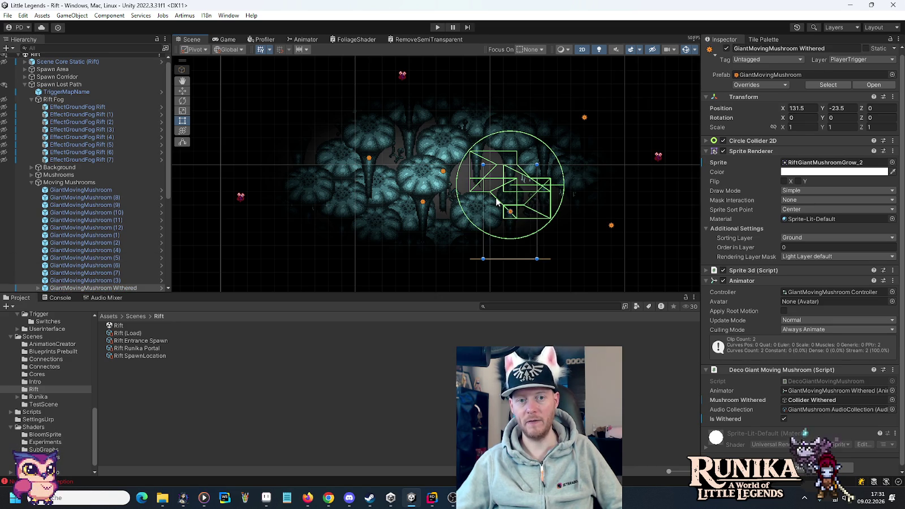
scroll(92, 234, down, 3)
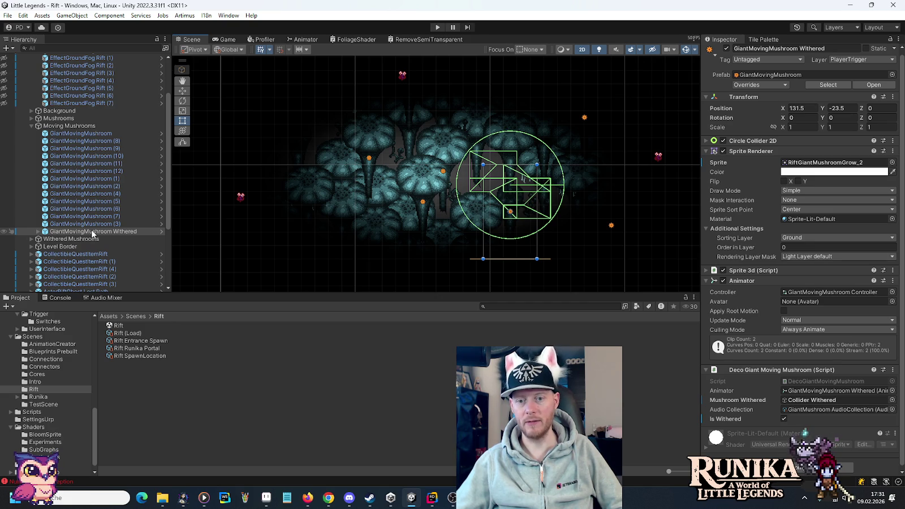
click(38, 232)
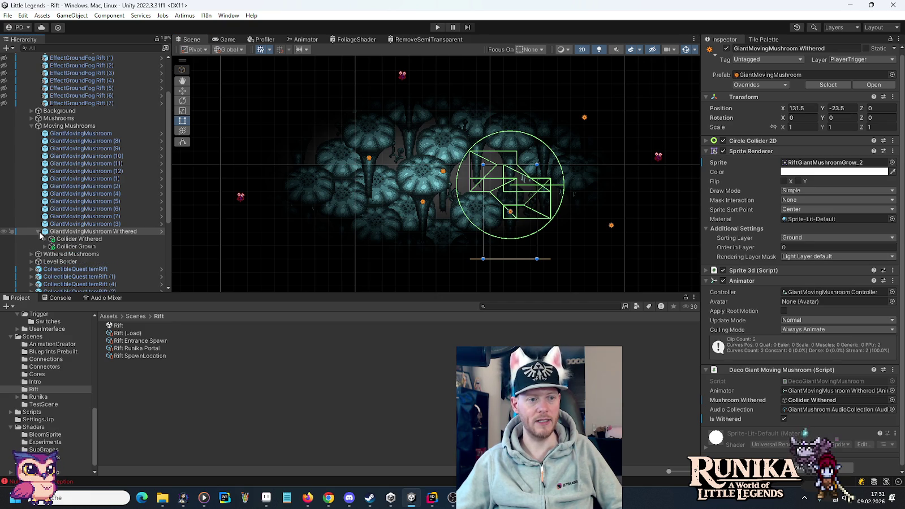
click(73, 247)
click(77, 239)
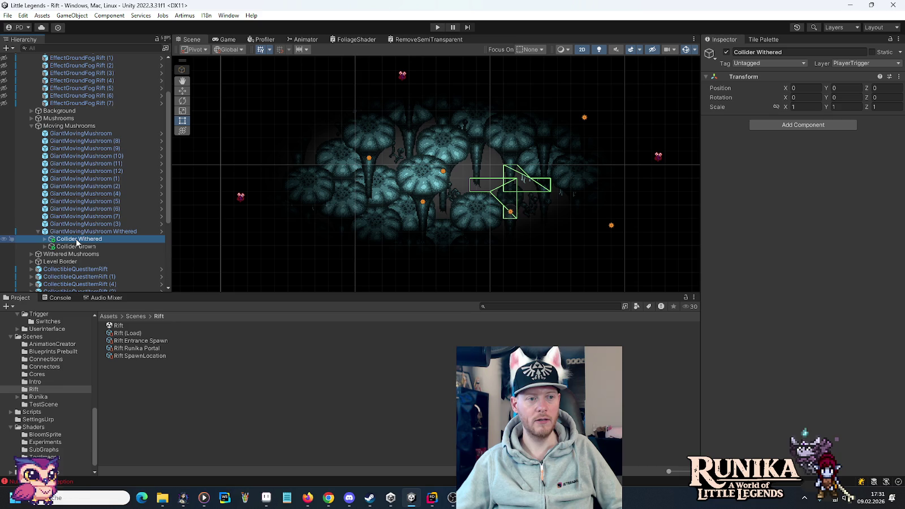
click(77, 247)
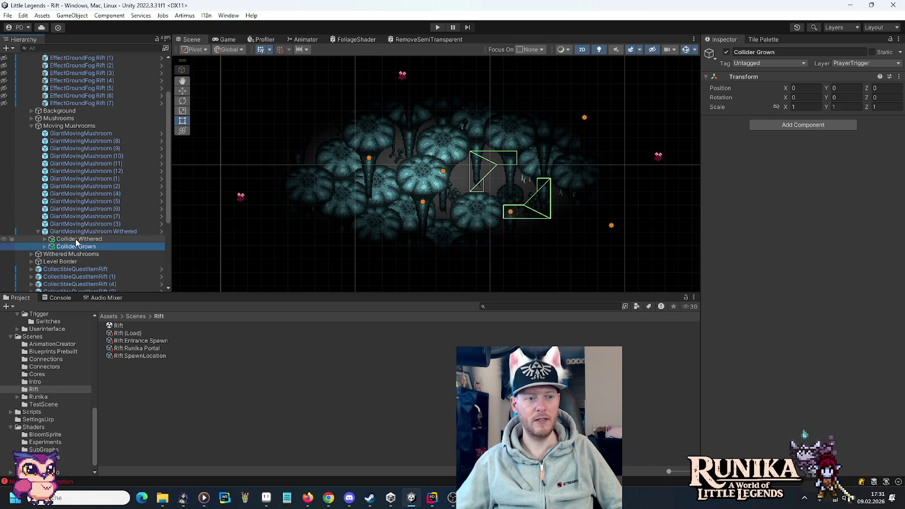
key(Up)
click(77, 247)
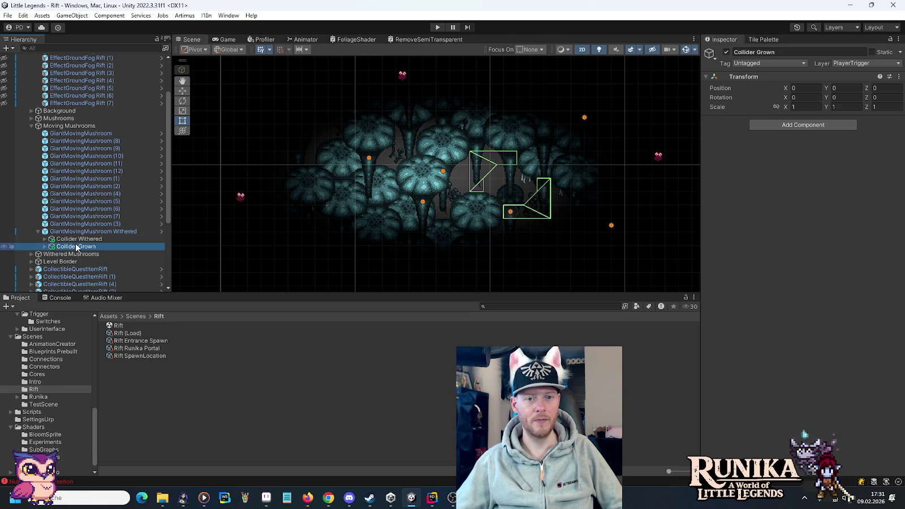
click(77, 240)
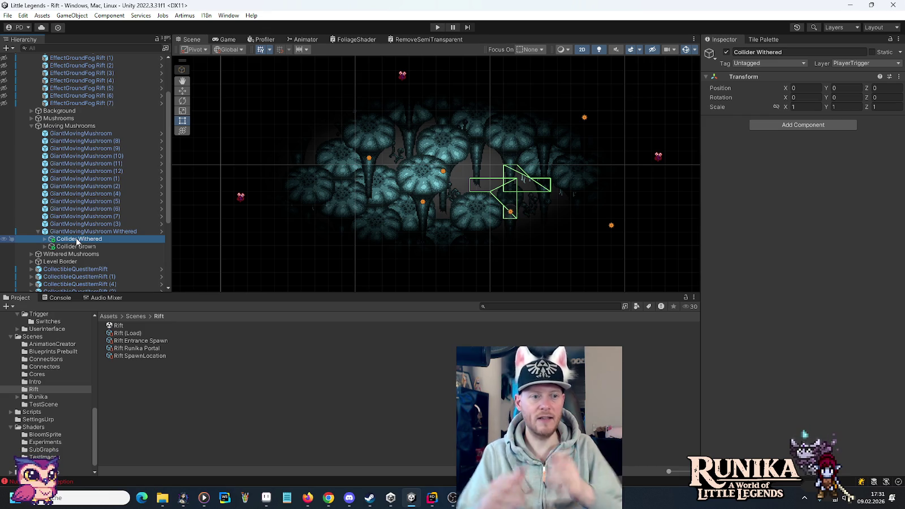
Check the mushroom's animator controller states including Grow, then switch over to Rider.
click(81, 233)
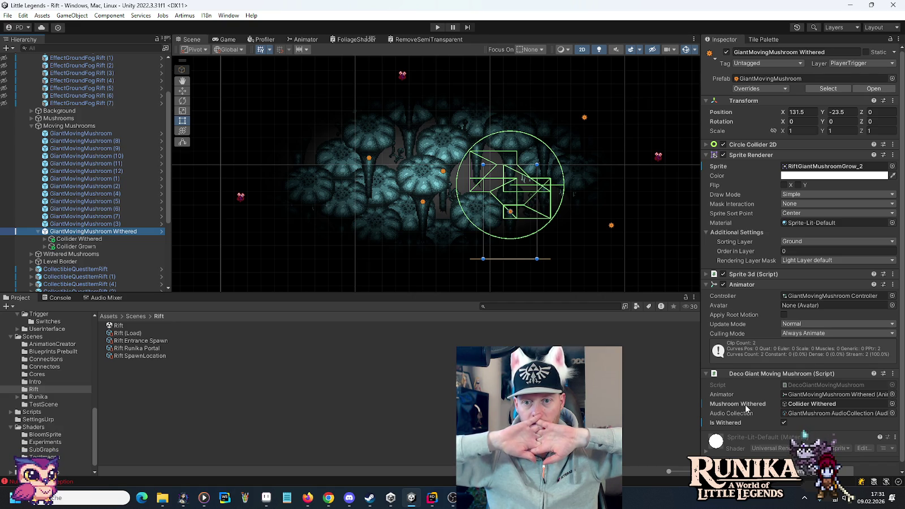
click(820, 297)
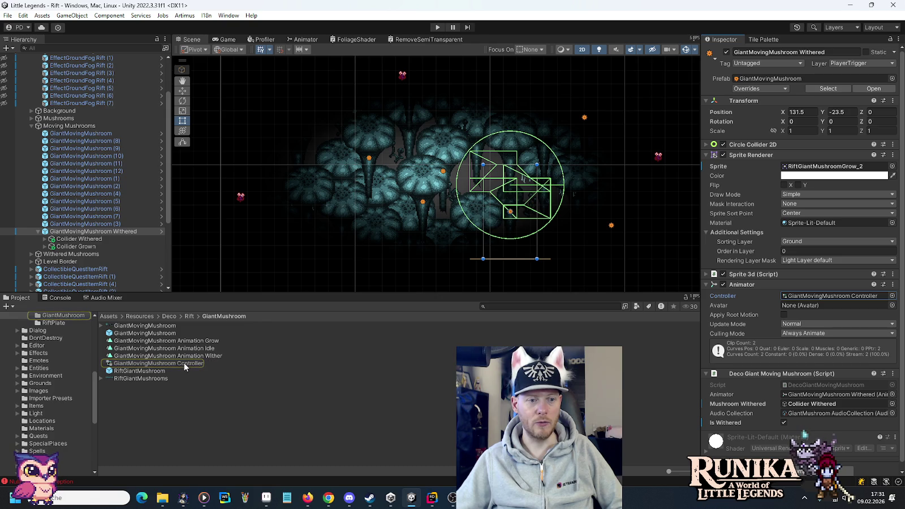
double_click(184, 362)
drag(475, 232, 562, 264)
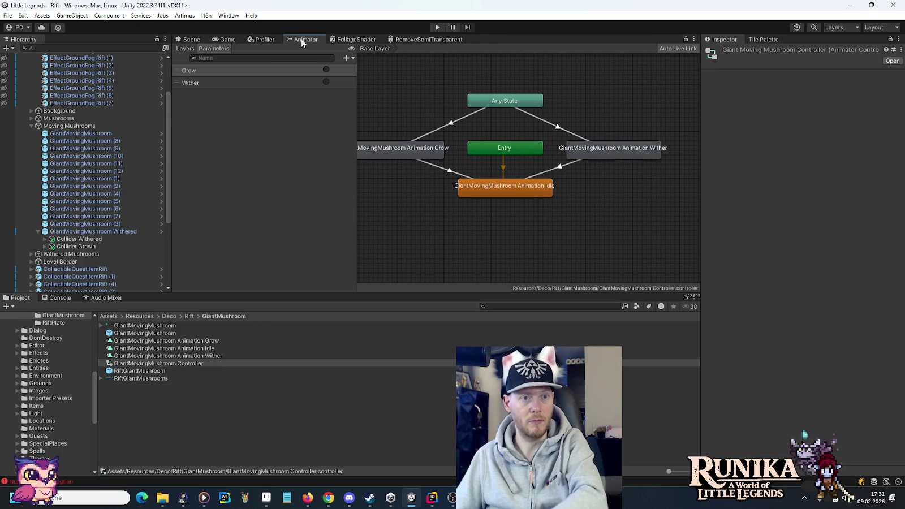
click(191, 39)
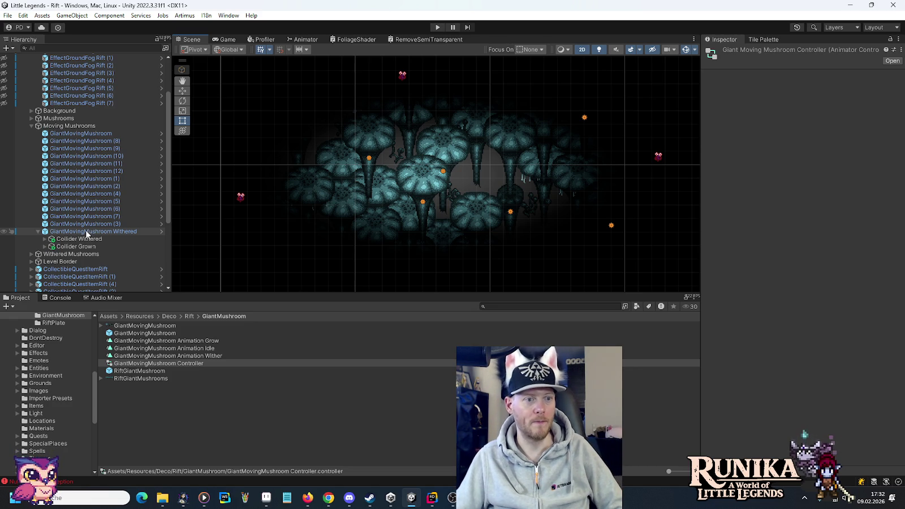
click(84, 232)
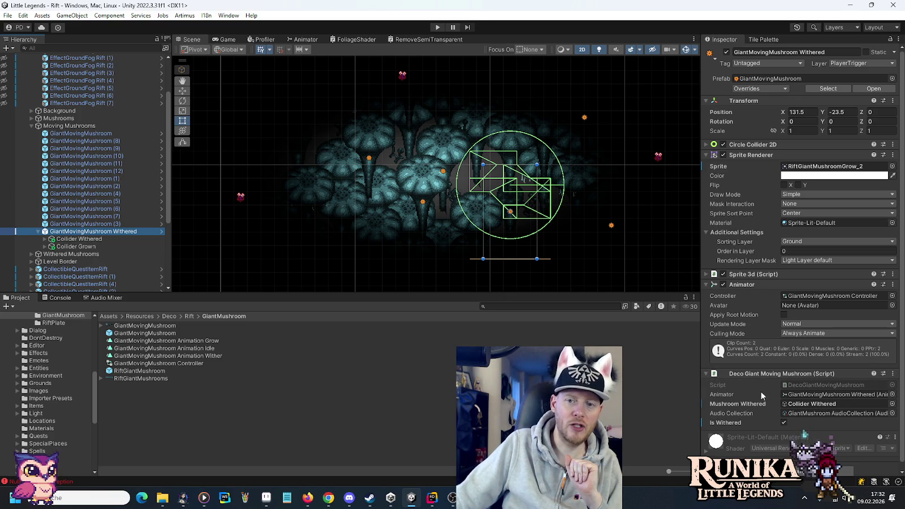
key(alt+Tab)
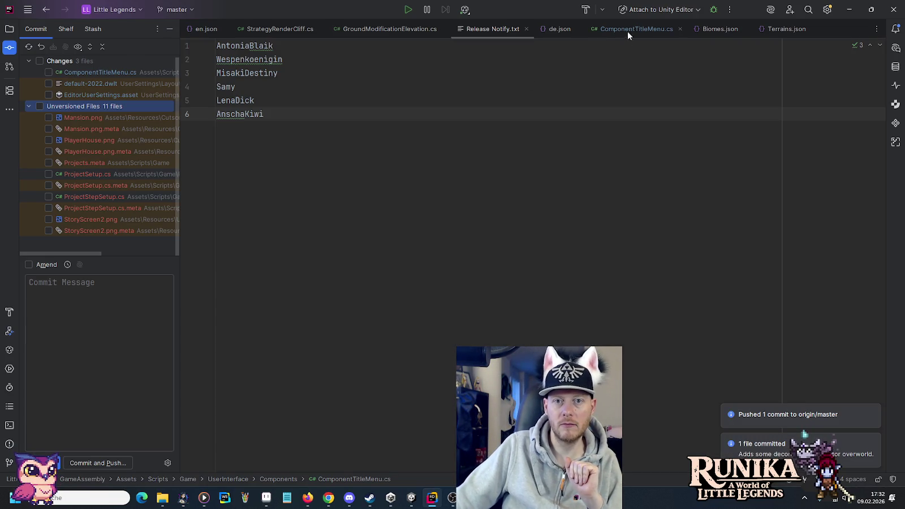
Close the StrategyRenderCliff, GroundModificationElevation, Release Notify, Biomes and Terrains file tabs.
middle_click(306, 29)
middle_click(298, 29)
middle_click(293, 29)
middle_click(419, 27)
middle_click(419, 28)
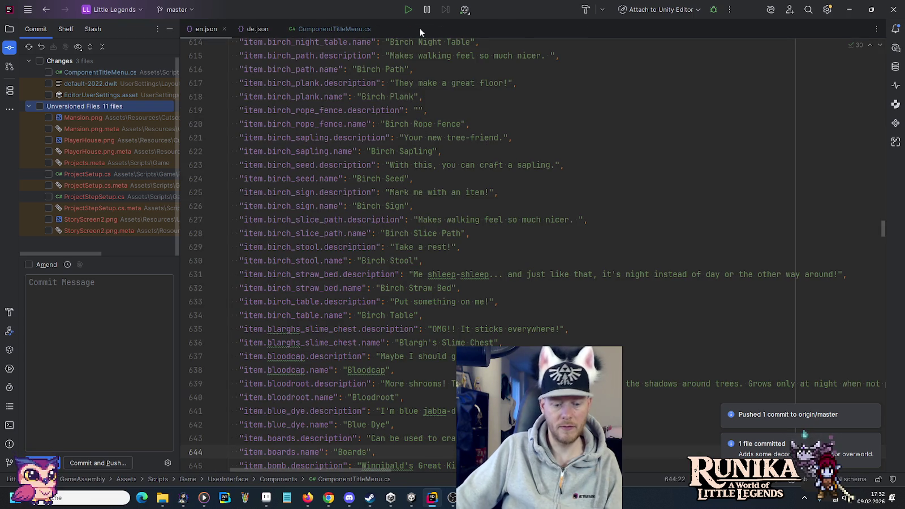
Open DecoGiantMovingMushroom.cs via search, read through its trigger logic, then return to Unity.
key(shift)
key(shift)
text(d)
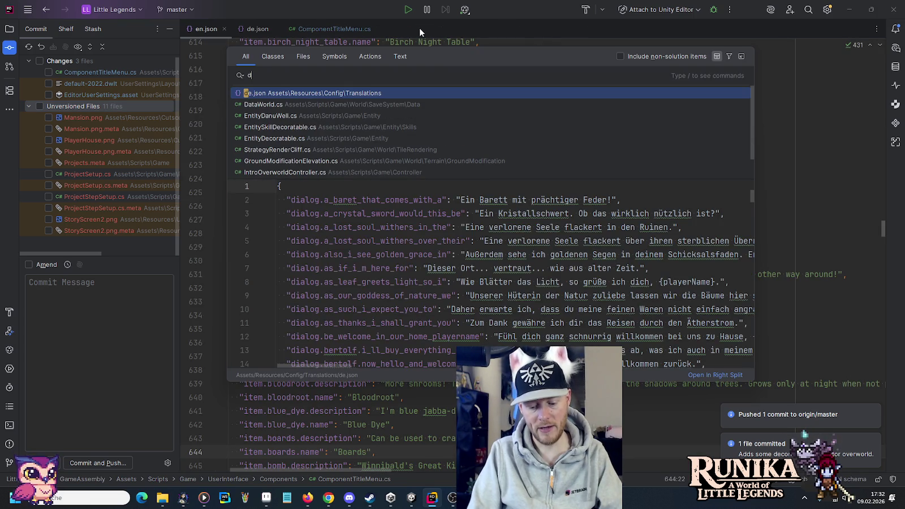
text(gm,)
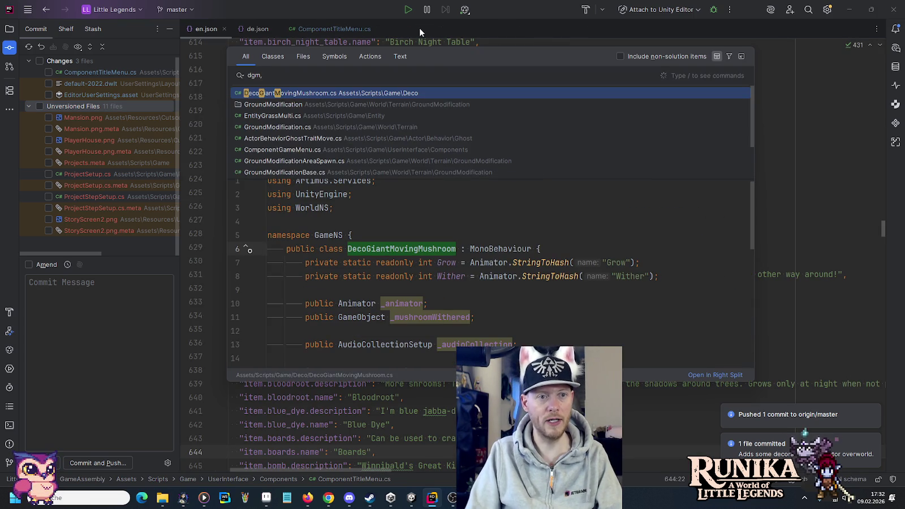
key(Return)
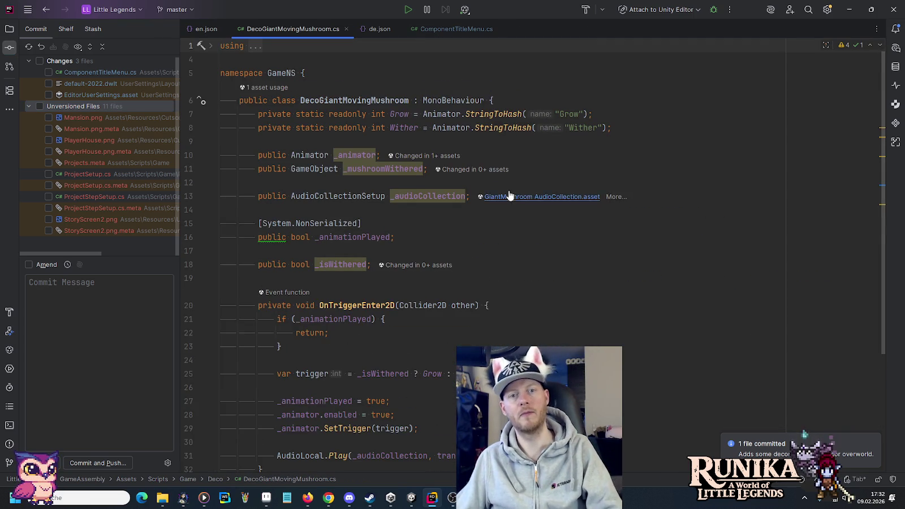
scroll(512, 196, down, 4)
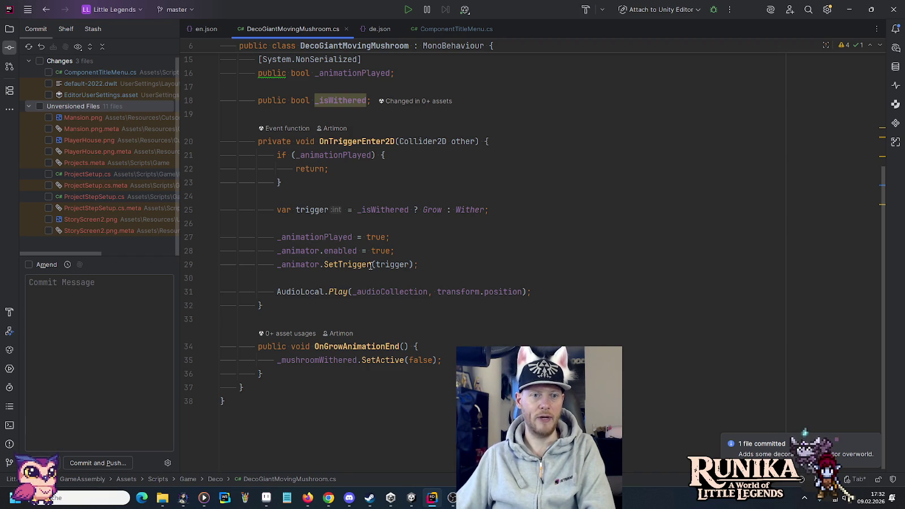
scroll(344, 264, up, 4)
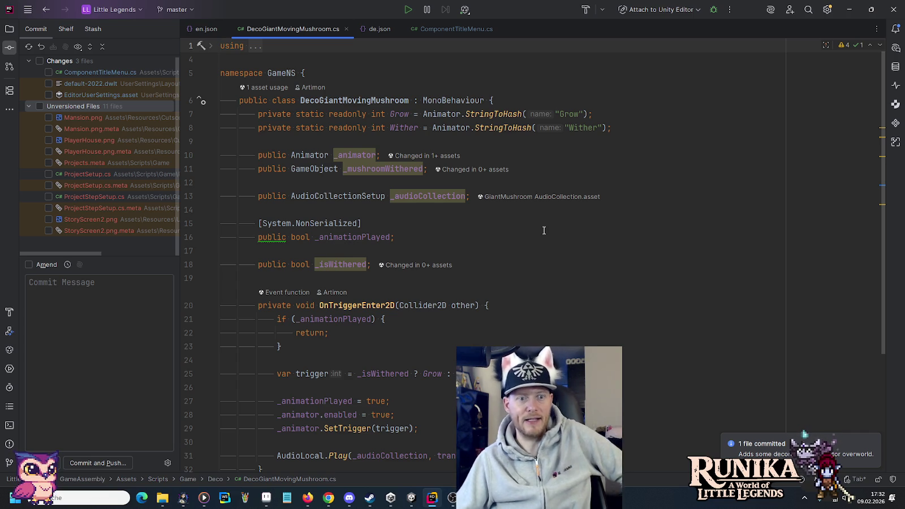
scroll(549, 225, down, 3)
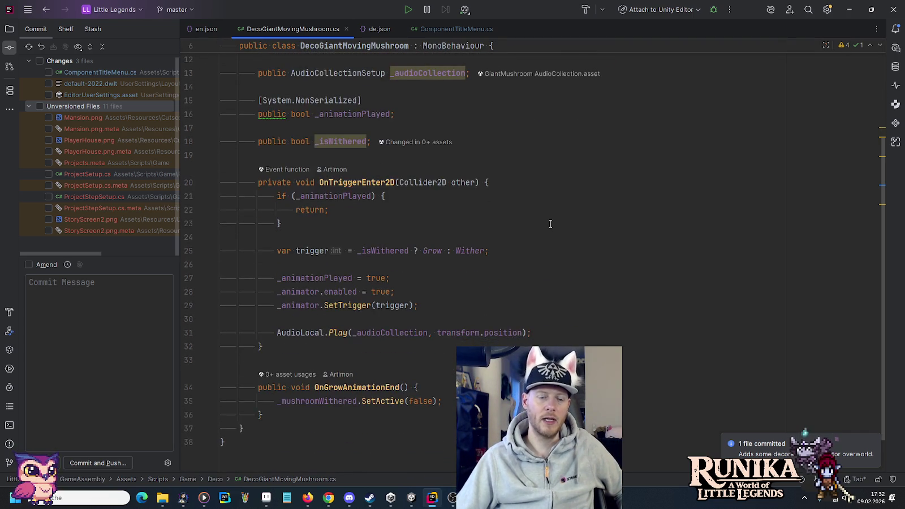
scroll(550, 224, up, 3)
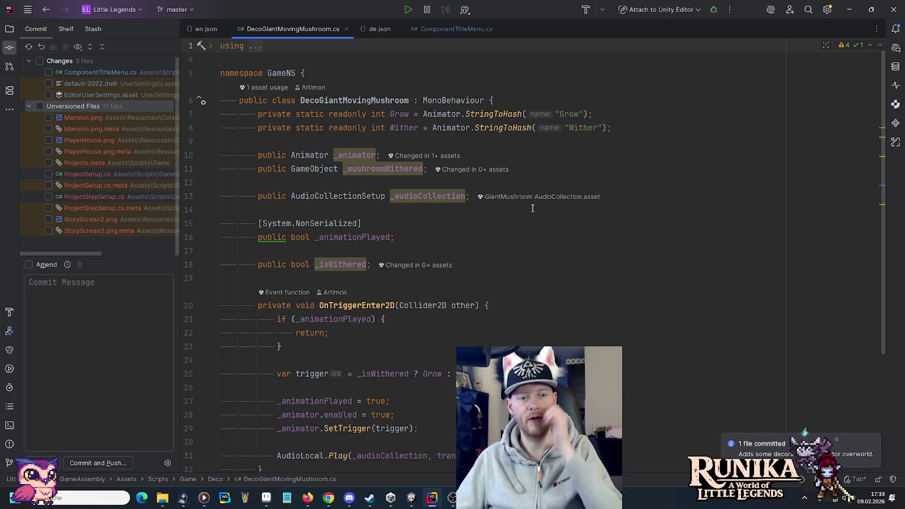
scroll(533, 208, down, 3)
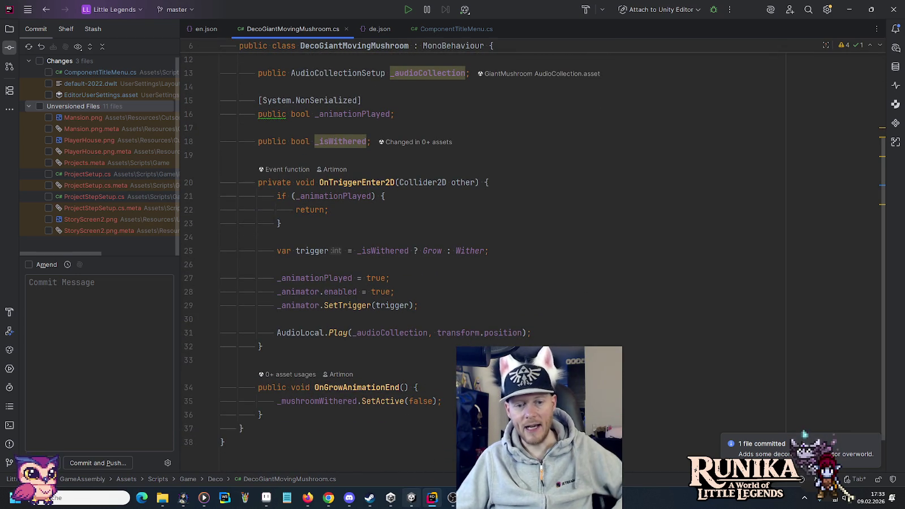
key(alt+Tab)
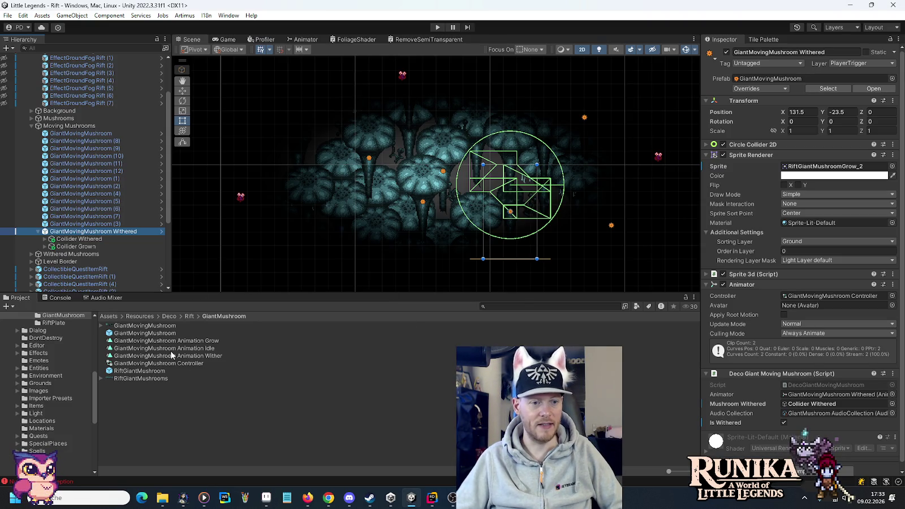
Step the Grow animation clip through frames 1 and 2, close it, and return to Rider.
double_click(172, 341)
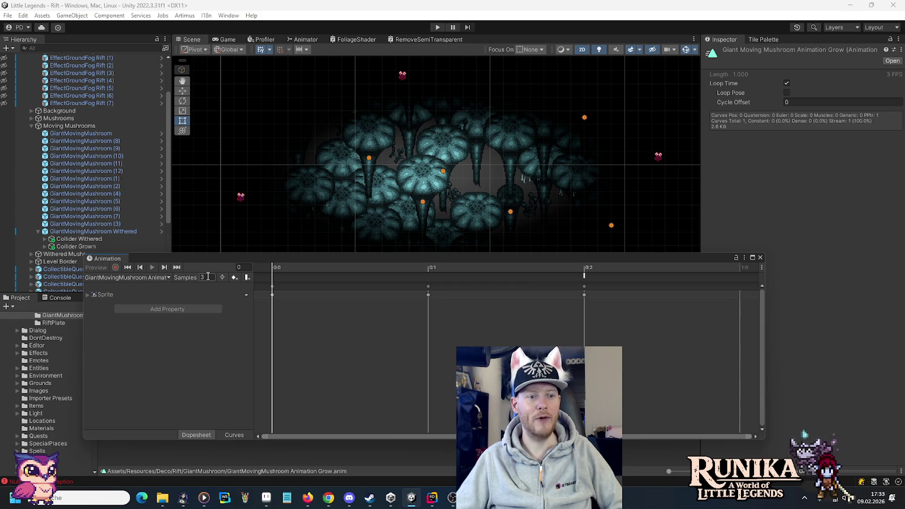
click(431, 267)
click(593, 267)
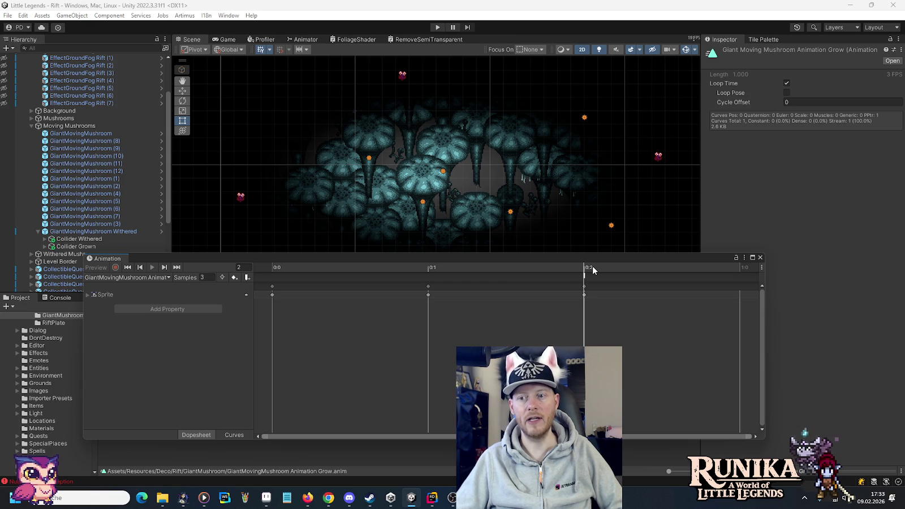
click(760, 258)
click(432, 497)
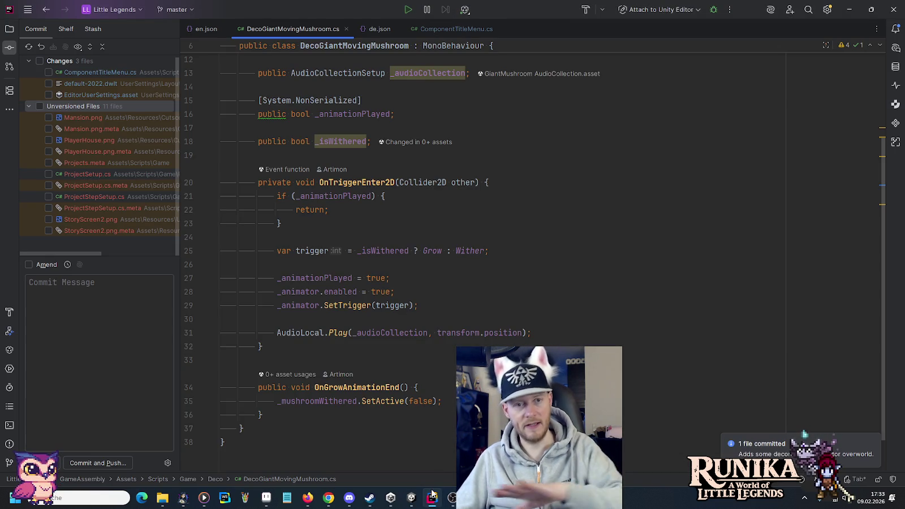
key(ctrl+F4)
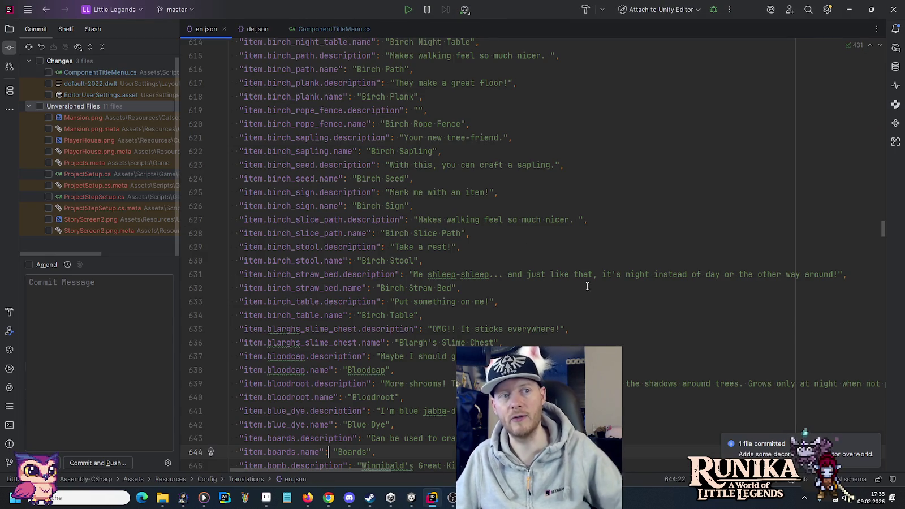
key(alt+1)
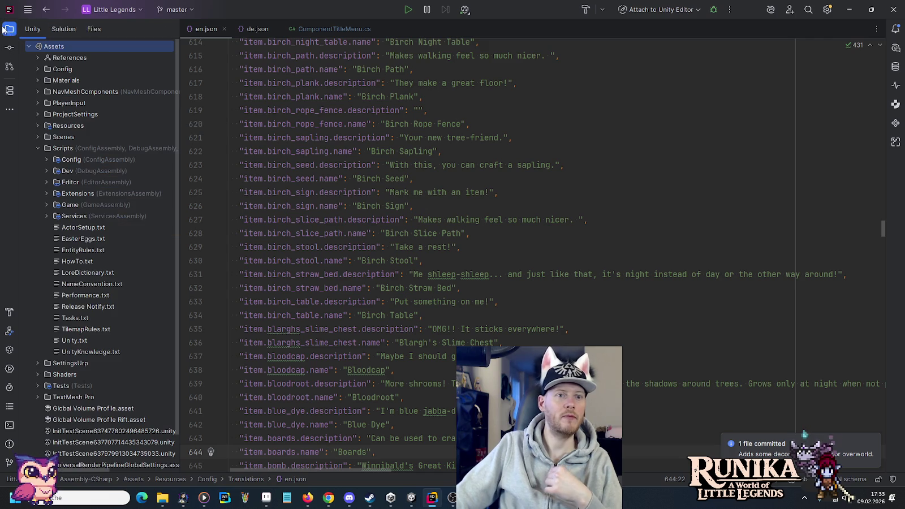
key(ctrl+Tab)
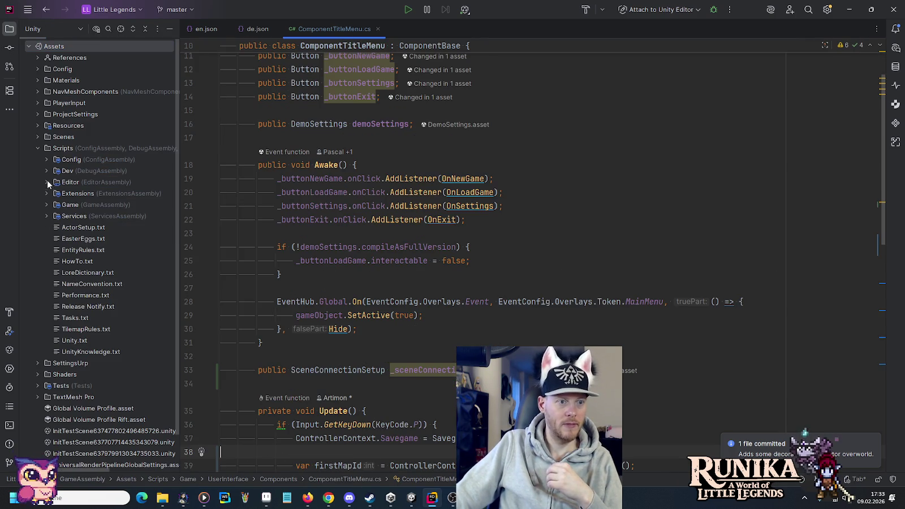
click(46, 204)
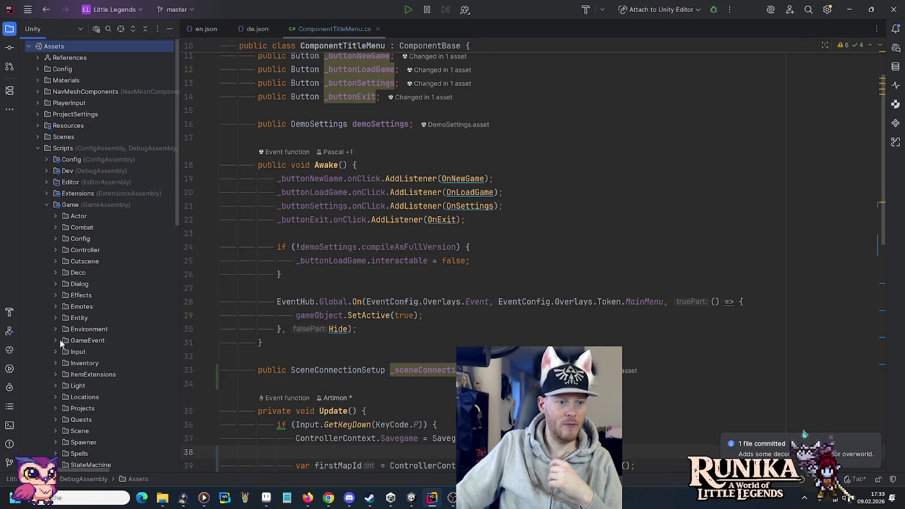
click(55, 261)
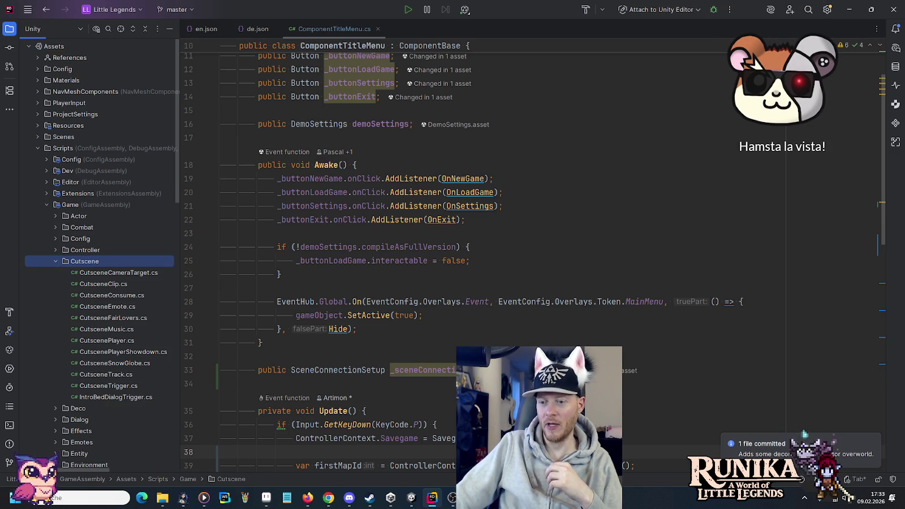
key(alt+Tab)
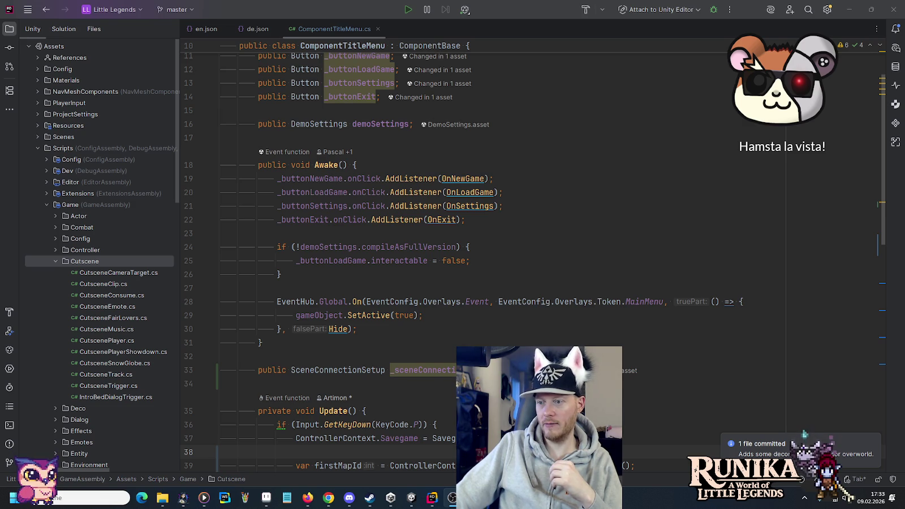
click(281, 199)
click(281, 199)
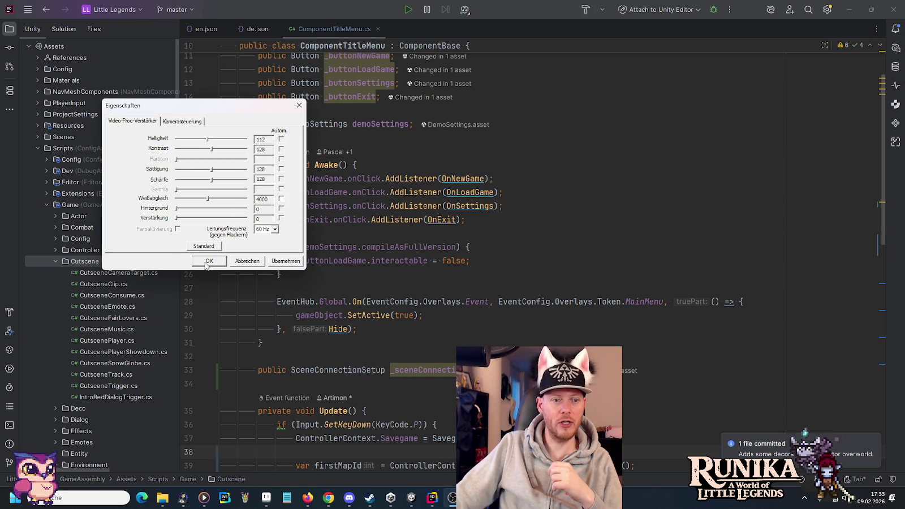
click(207, 263)
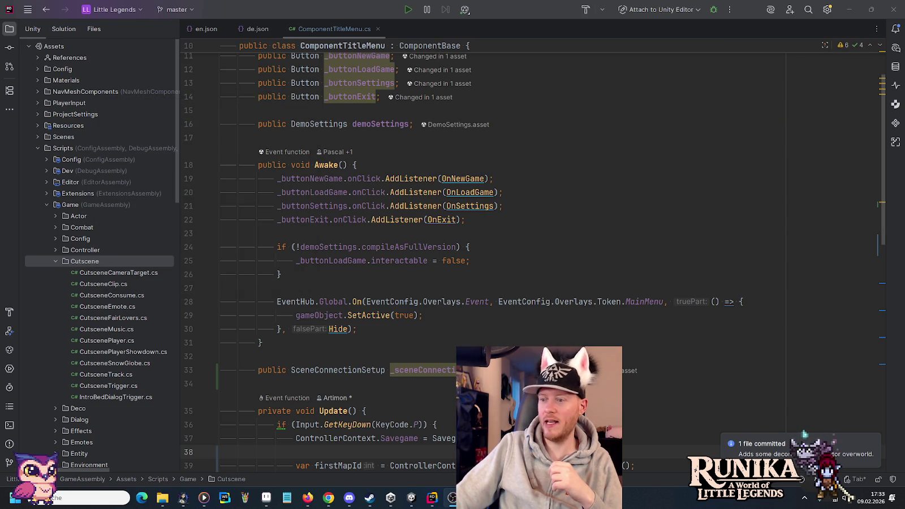
Create an IntroRiftSpire MonoBehaviour script in the Cutscene folder and add its files to git.
right_click(94, 262)
mouse_move(126, 270)
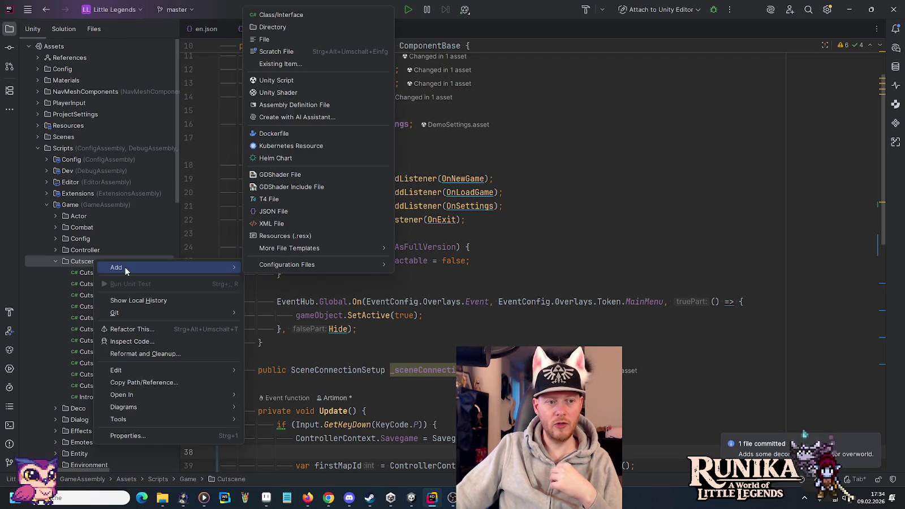
click(308, 86)
text(Intro)
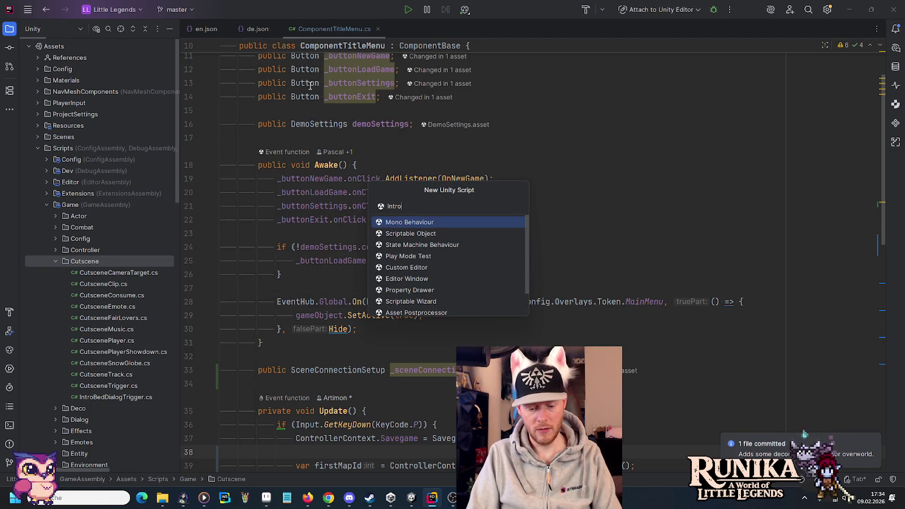
text(RiftSpire)
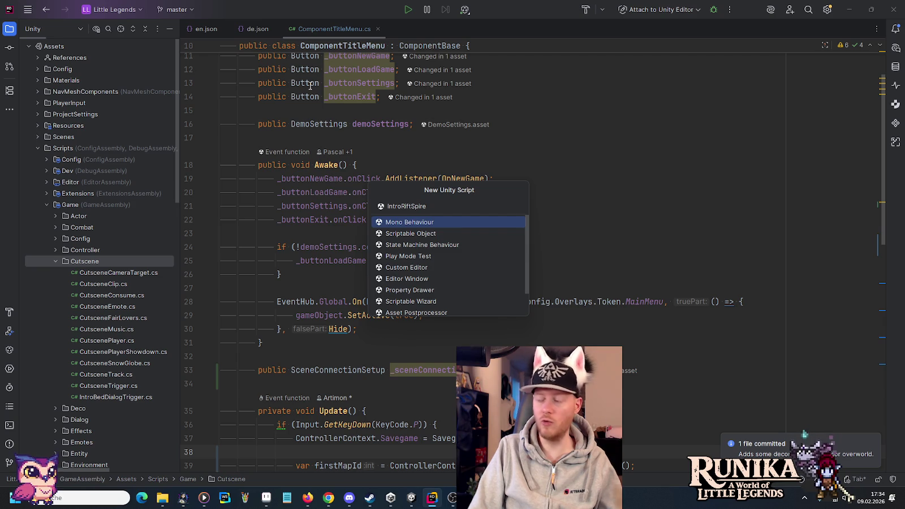
key(Return)
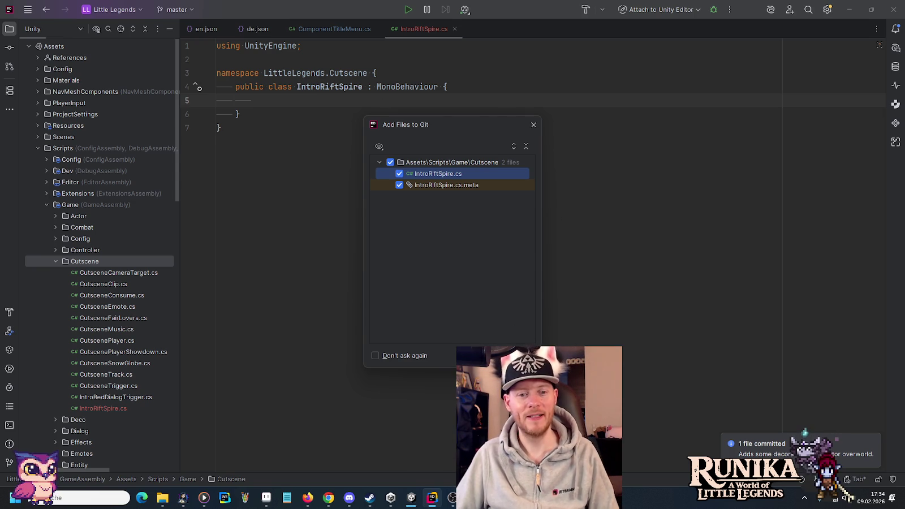
key(Return)
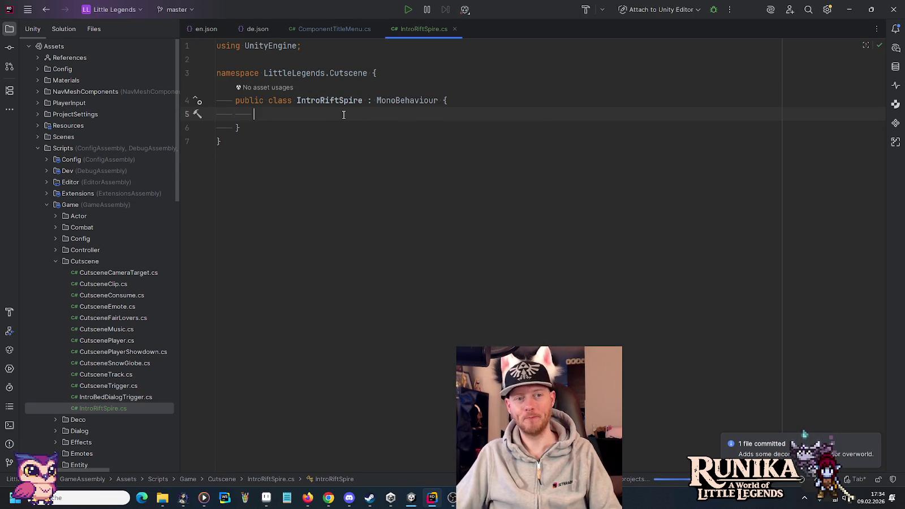
Add a public Sprite[] _sprites field to IntroRiftSpire.
text(public)
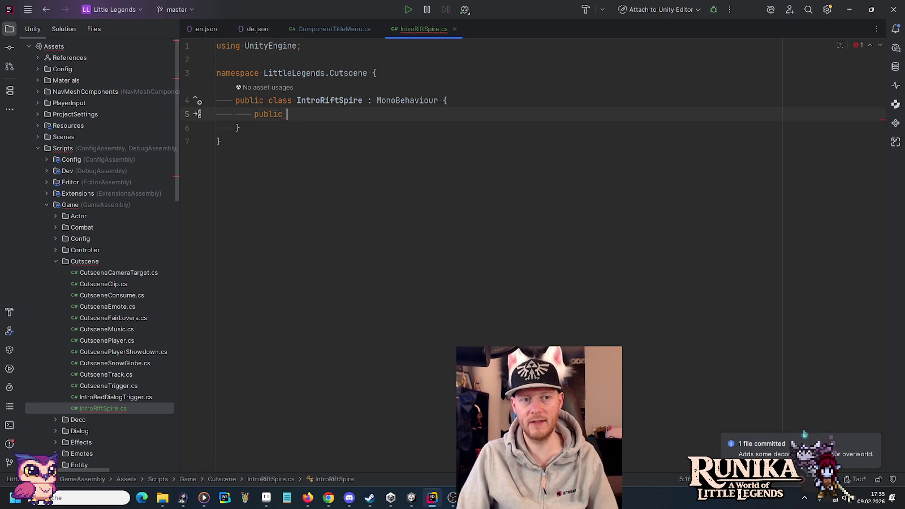
text(Spr)
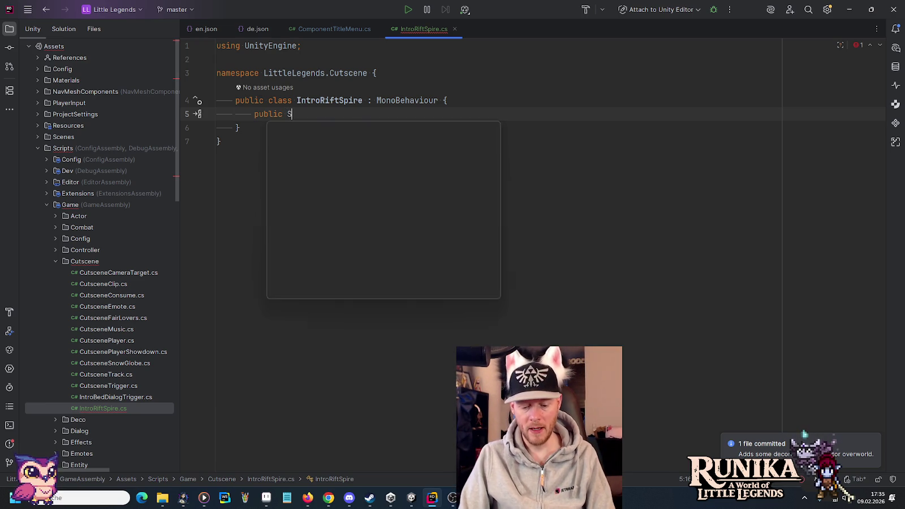
key(Down)
key(Down)
key(Return)
text([])
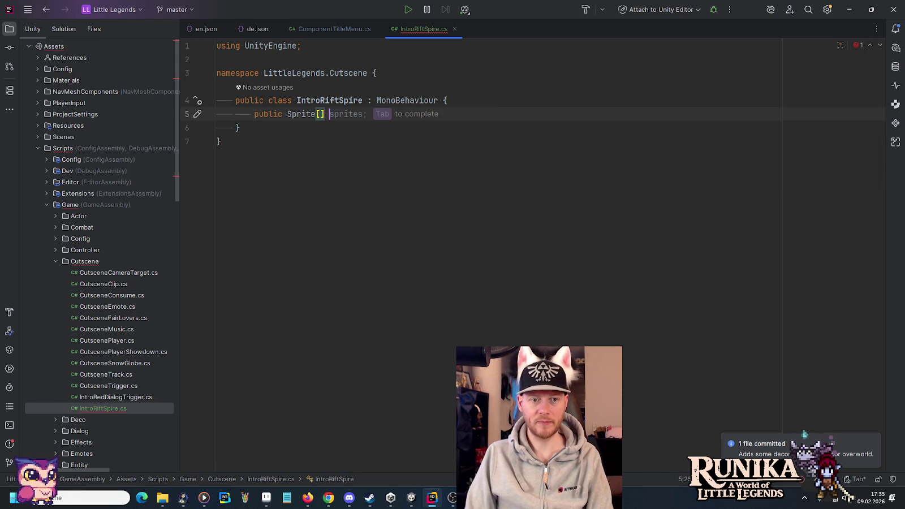
text(_sp)
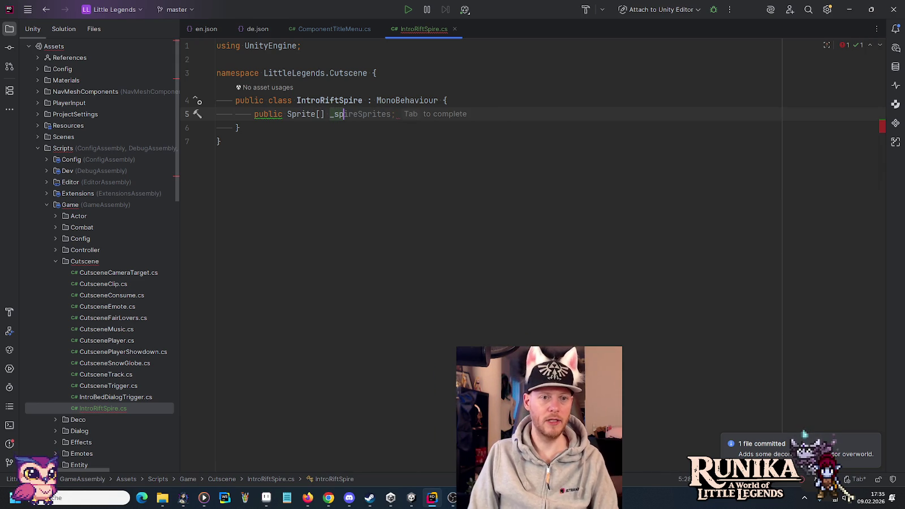
text(rites;)
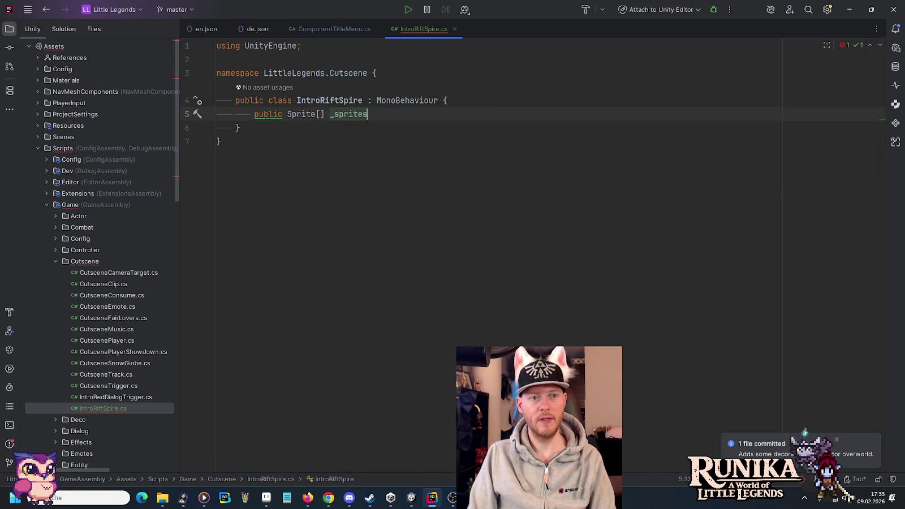
Add a public SpriteRenderer _spriteRenderer field above the sprites array.
key(Up)
key(End)
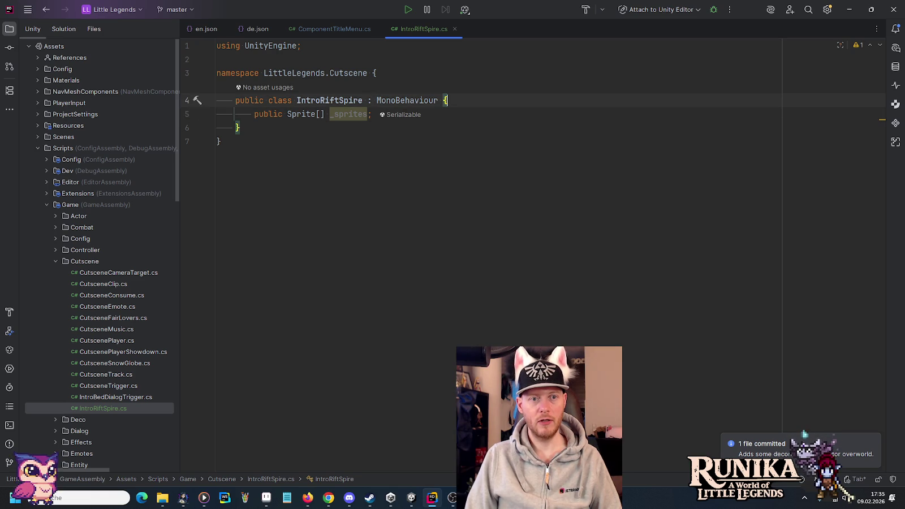
key(Return)
text(public Sprite)
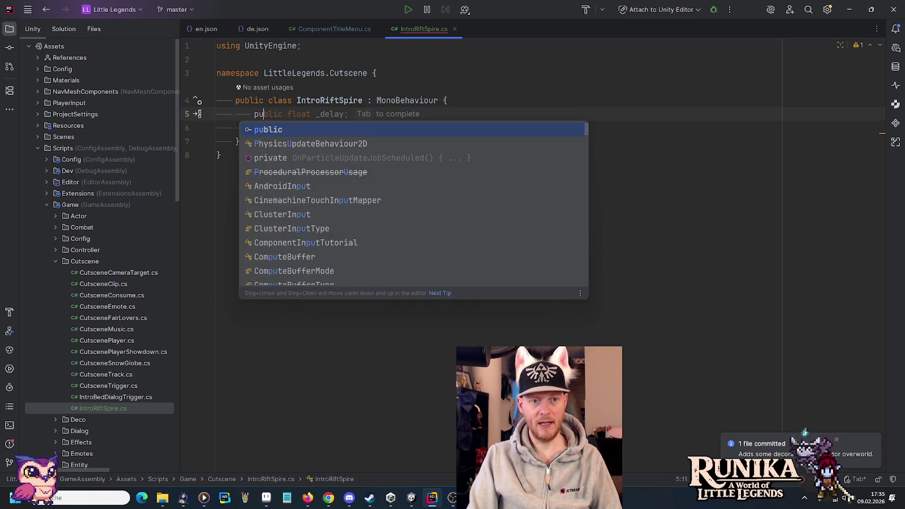
text(R)
key(Down)
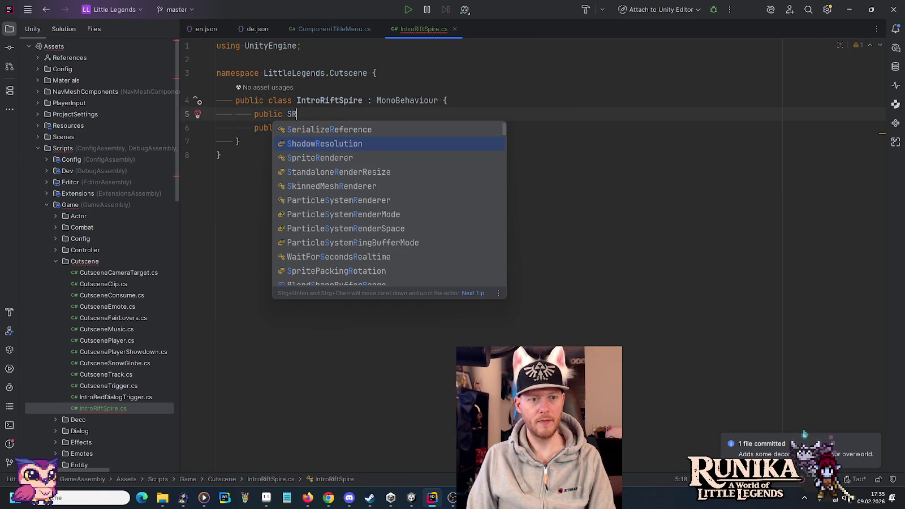
key(Return)
key(Tab)
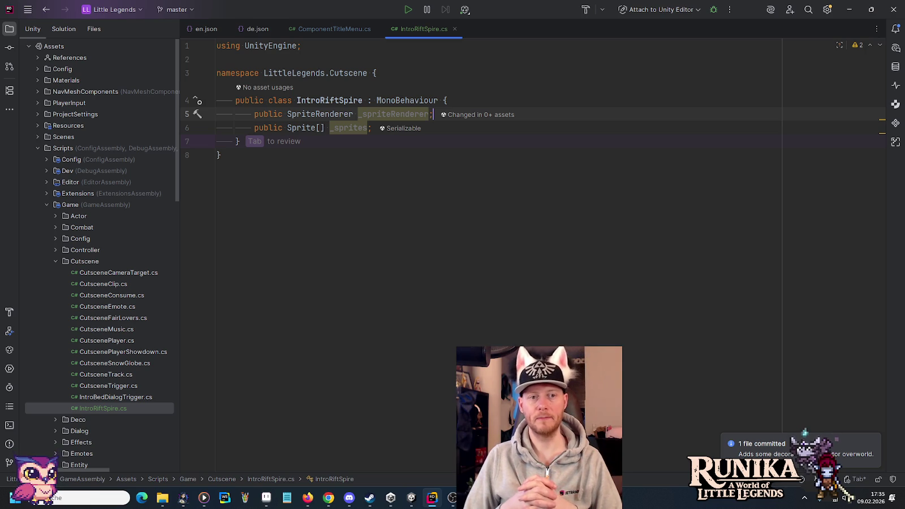
key(Tab)
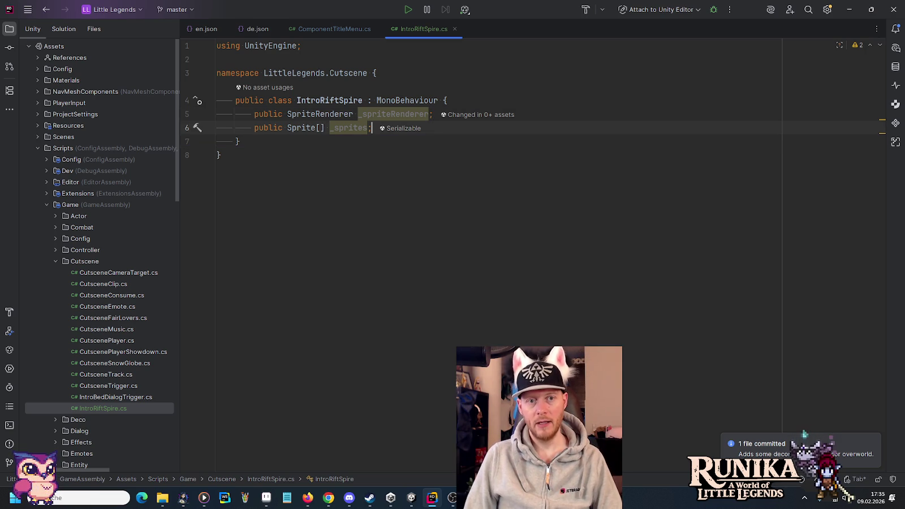
key(Return)
key(Return)
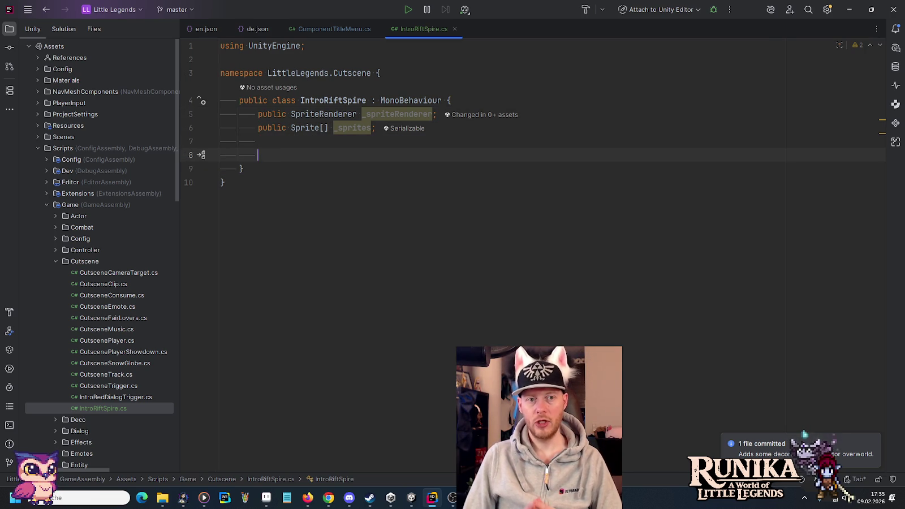
Create an IEnumerator Animate coroutine containing a yield return null statement.
text(pu)
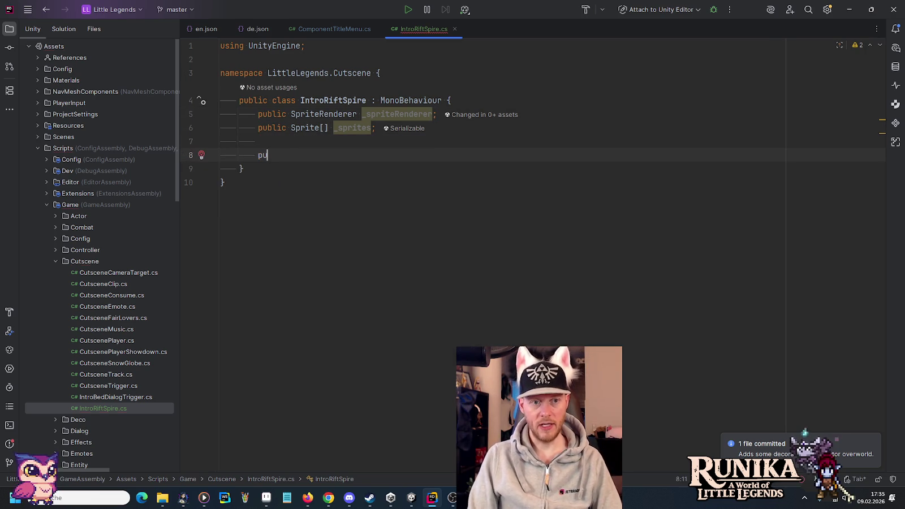
text(blic IENum)
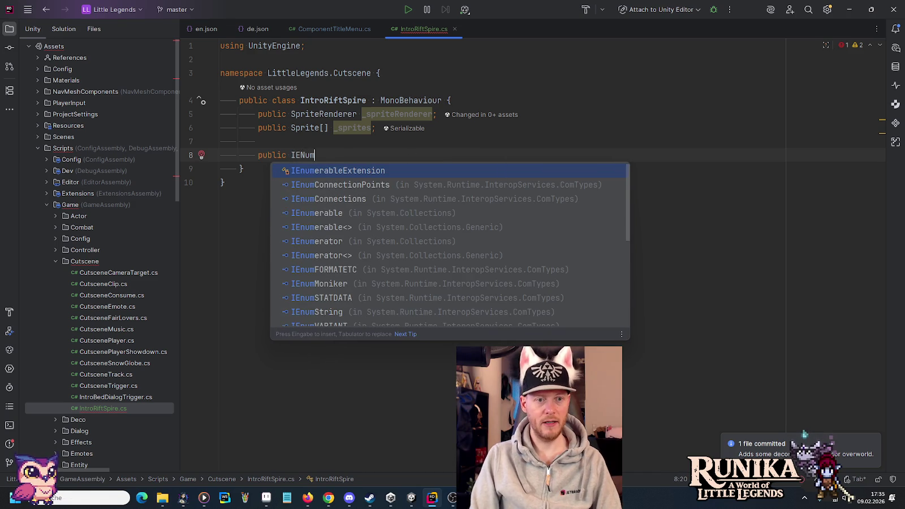
key(Down)
key(Down)
key(Return)
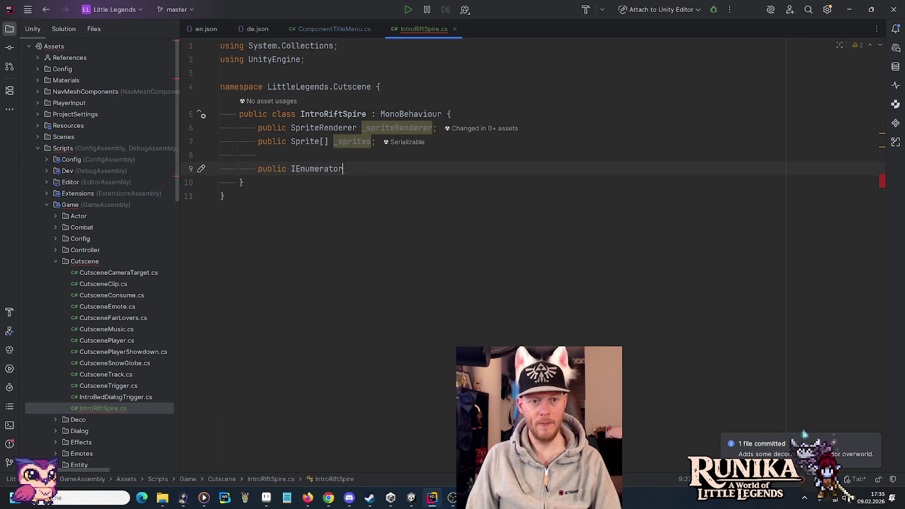
text(Animate)
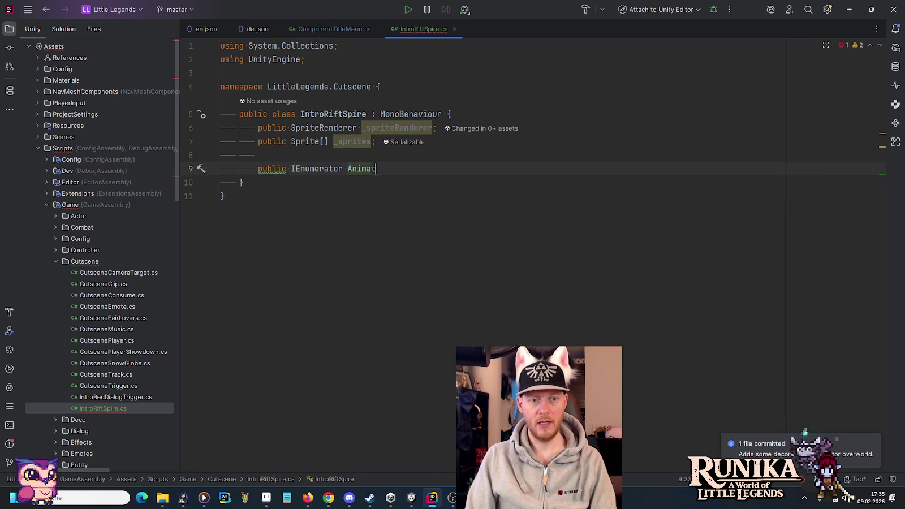
text( {)
key(Return)
text(get {)
key(Return)
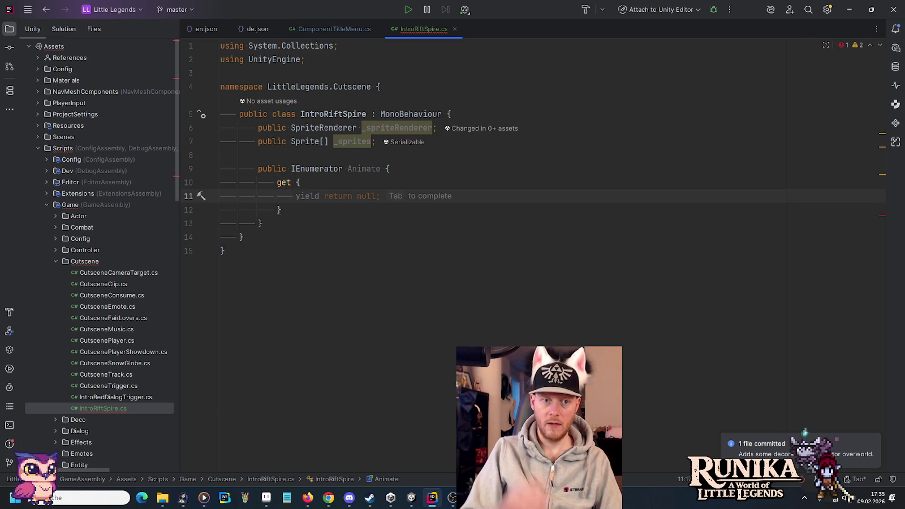
key(Tab)
key(Up)
key(Return)
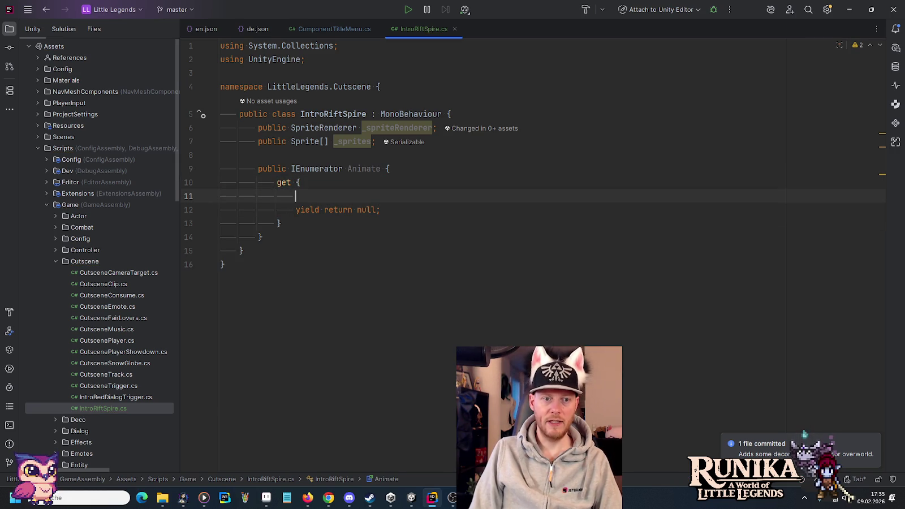
Assign _sprites[0] to _spriteRenderer.sprite and change the yield to WaitForSeconds(0.5).
text(_)
key(Return)
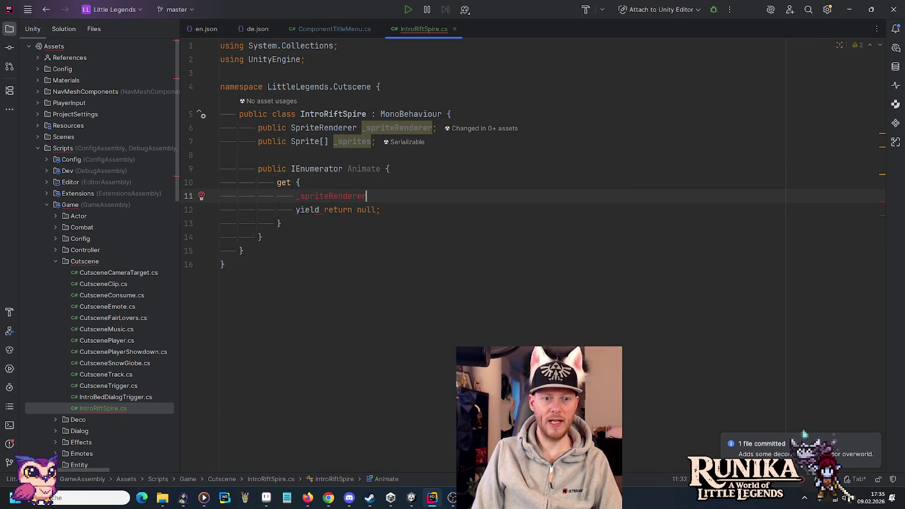
text(.s)
key(Tab)
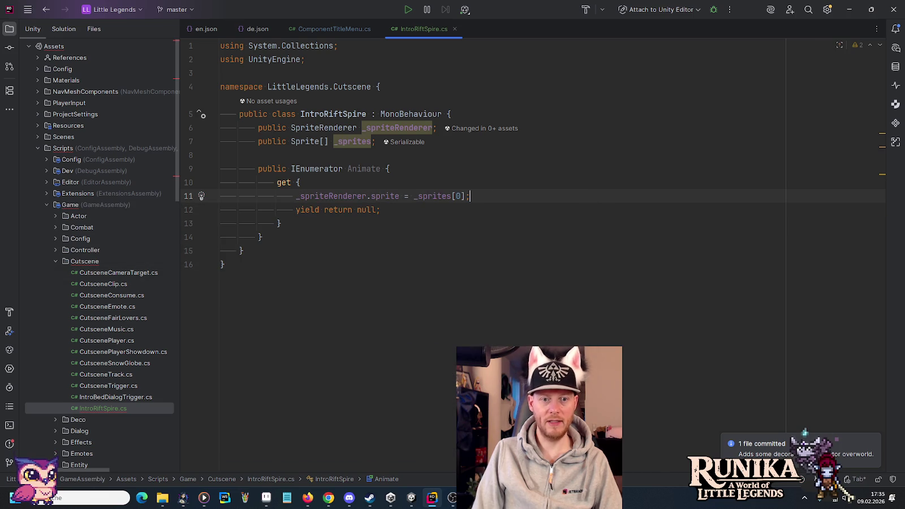
mouse_move(378, 210)
mouse_down()
mouse_move(326, 210)
mouse_move(358, 210)
mouse_up()
text(new Wa)
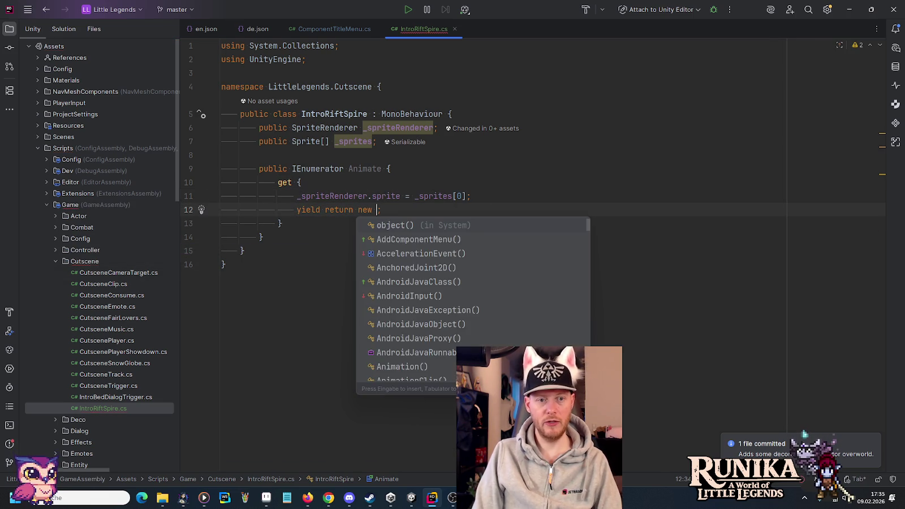
key(Tab)
text(0.5)
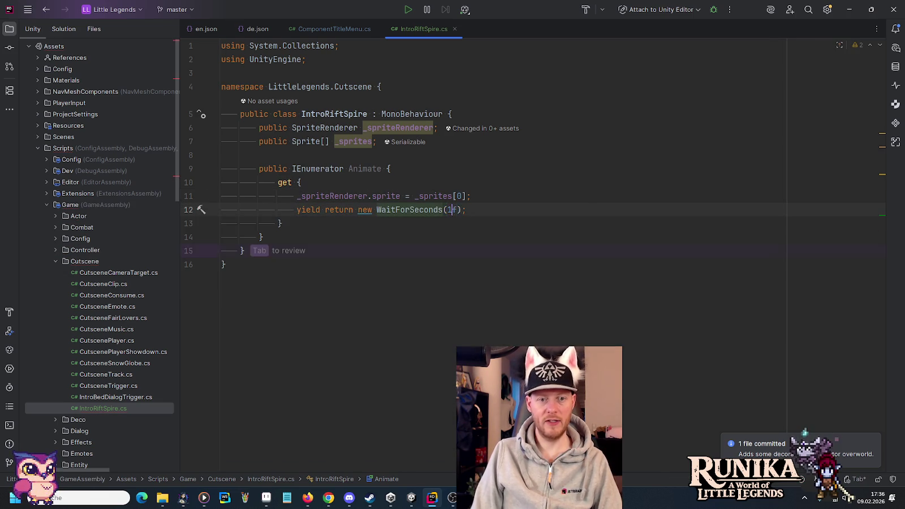
Duplicate the sprite and wait lines, changing the copy to show _sprites[1].
key(Up)
key(End)
key(Return)
key(Down)
key(ctrl+w)
key(ctrl+w)
key(ctrl+w)
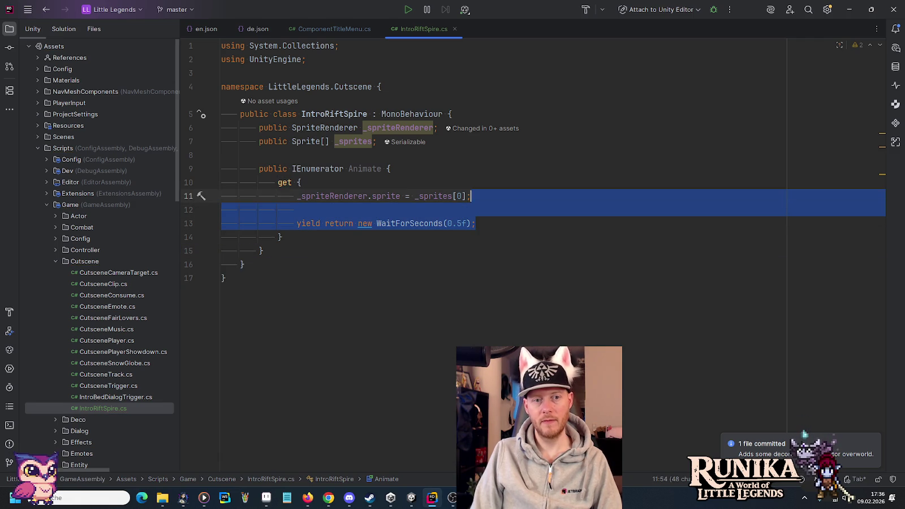
key(ctrl+d)
key(Up)
key(Up)
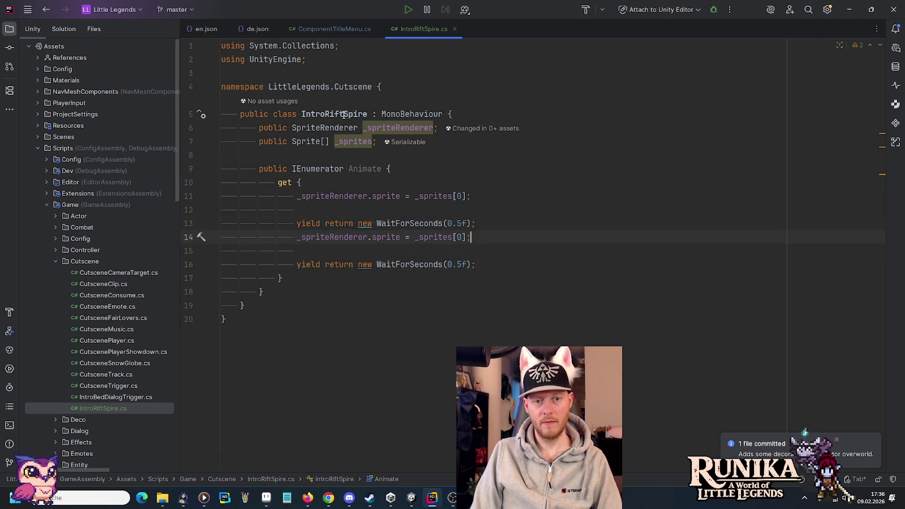
key(Home)
key(Return)
key(End)
key(Left)
key(Left)
key(BackSpace)
text(1)
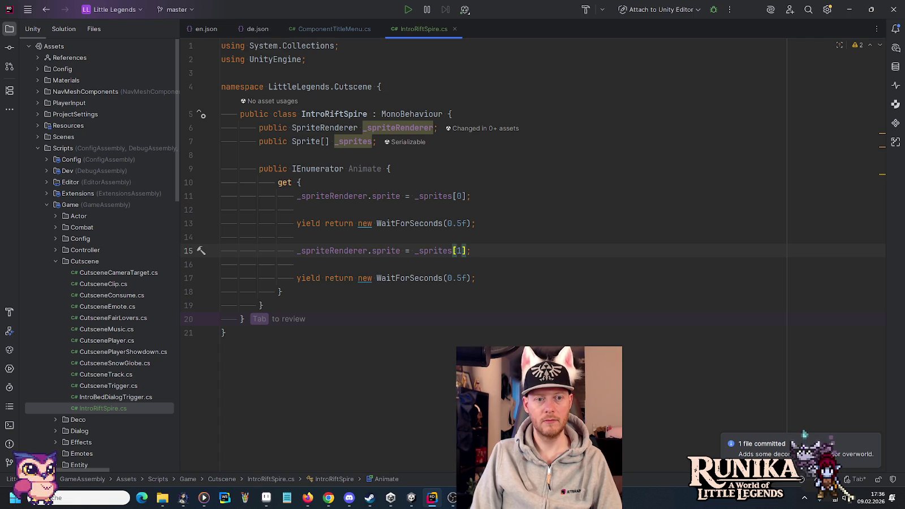
Remove the trailing wait and move a 0.5 s wait above the first sprite assignment.
key(Up)
key(Up)
key(Up)
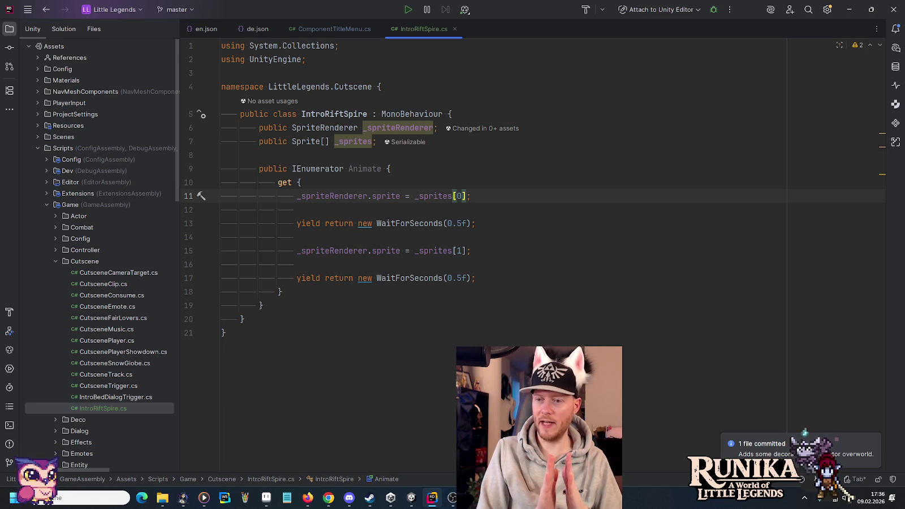
key(Down)
key(Down)
key(Down)
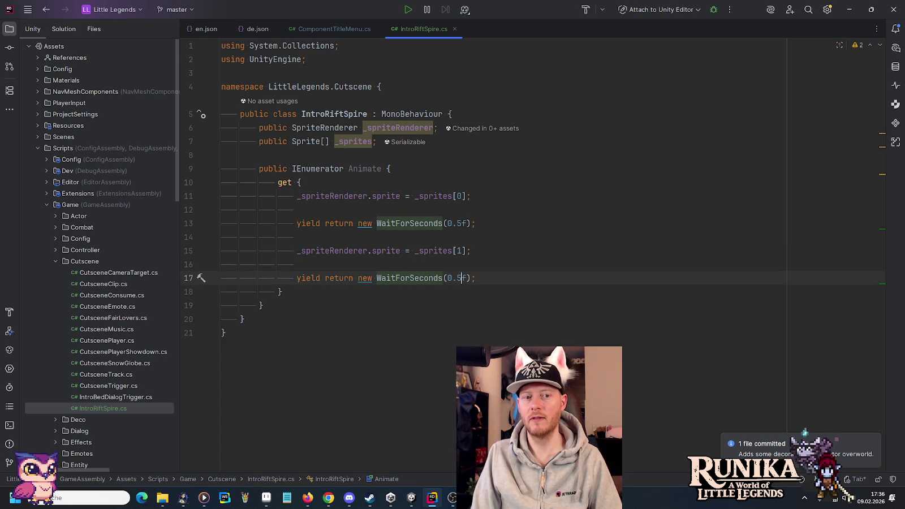
key(End)
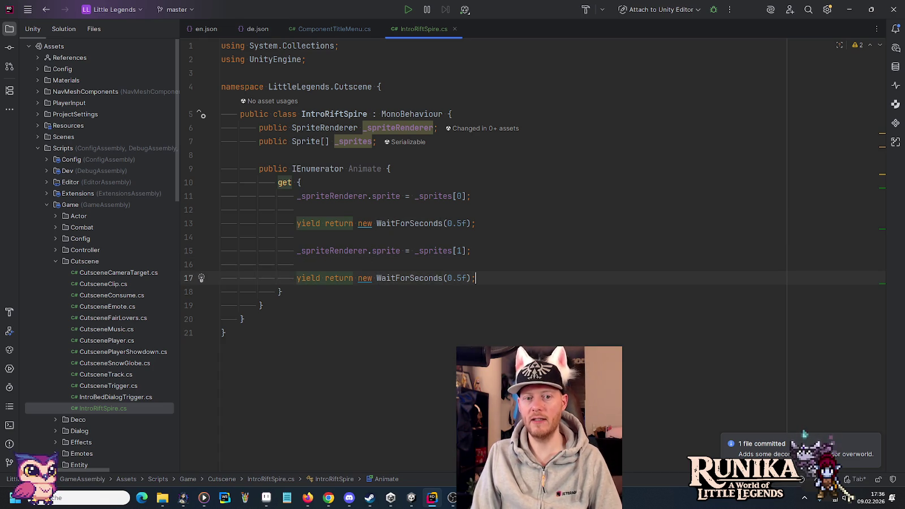
key(shift+Up)
key(shift+Up)
key(BackSpace)
key(Up)
key(Up)
key(Up)
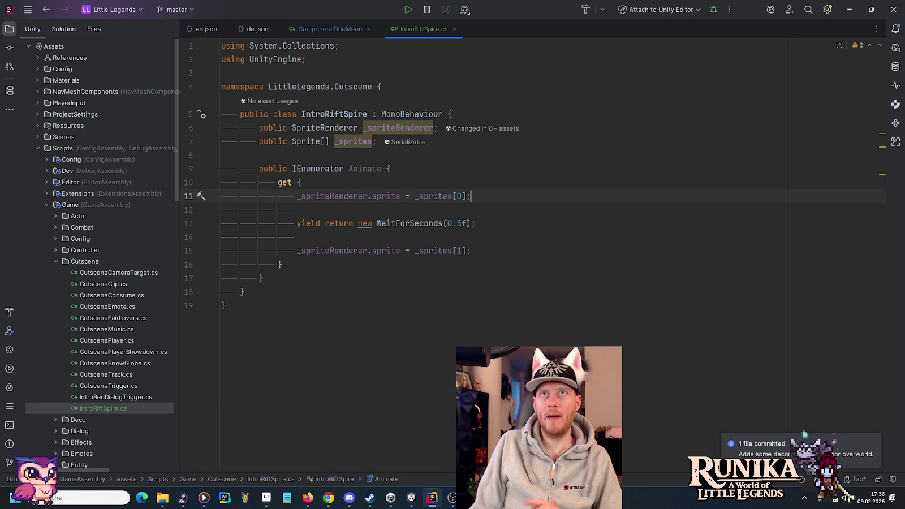
key(Down)
key(Down)
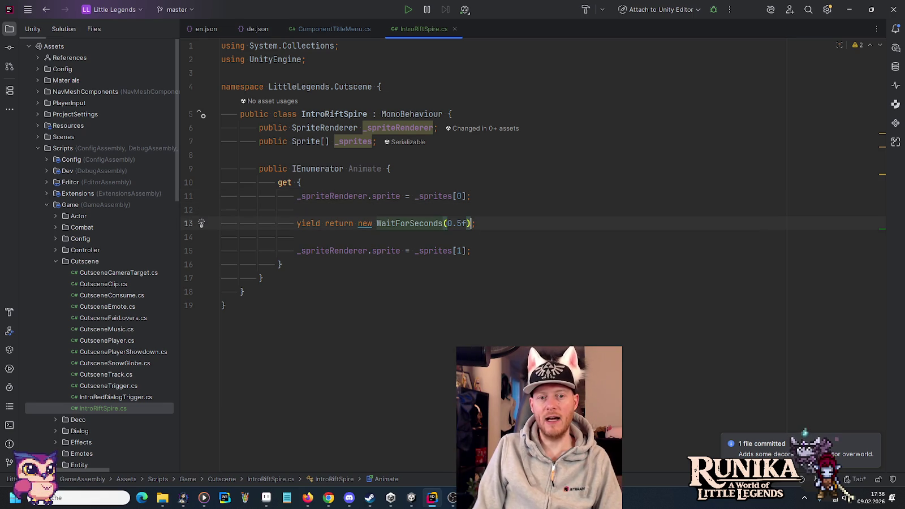
key(End)
key(shift+Up)
key(shift+Up)
key(ctrl+d)
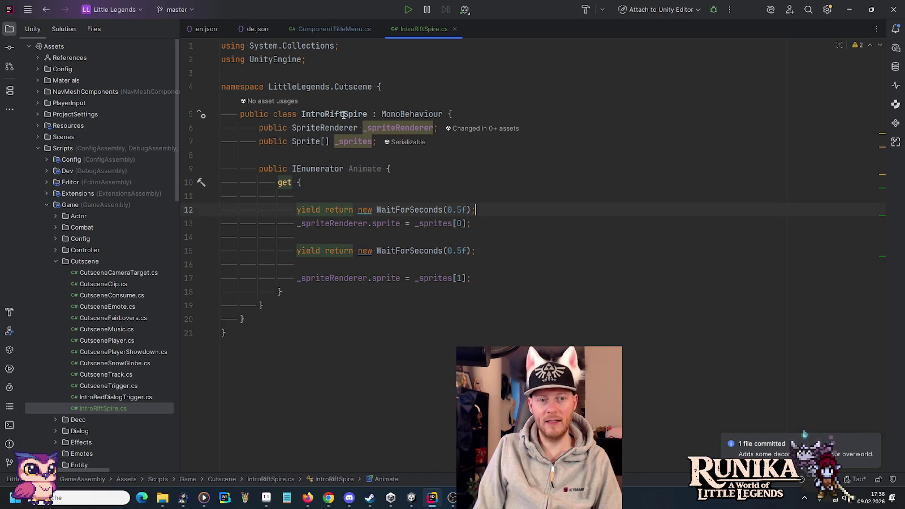
key(ctrl+shift+Up)
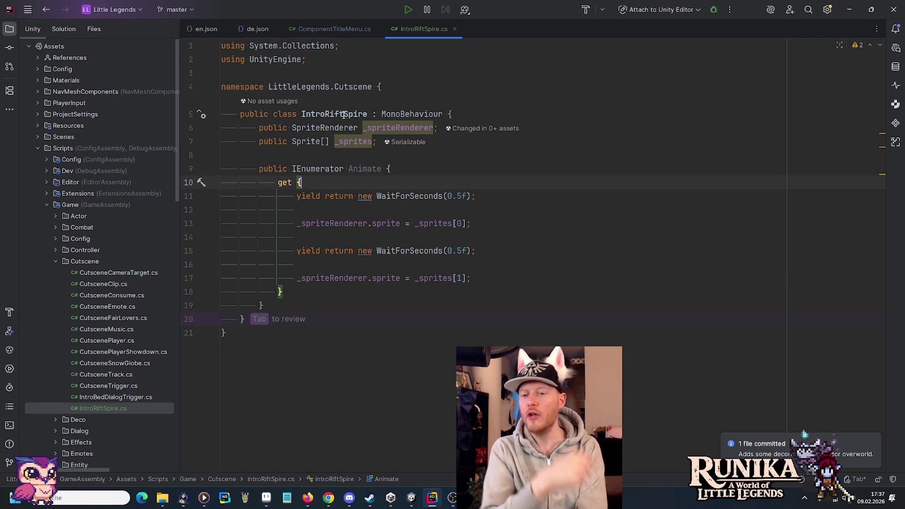
Add a public Collider2D _collider field below the _sprites field.
key(Up)
key(Up)
key(Up)
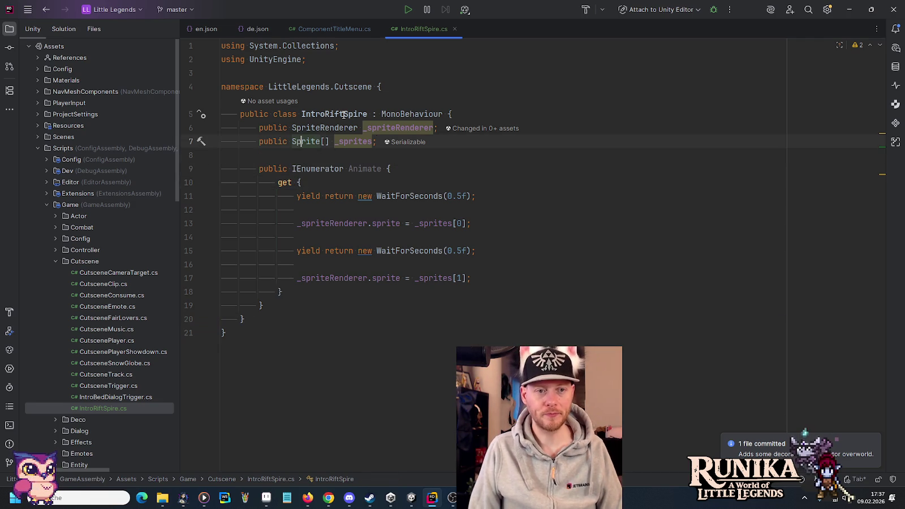
key(End)
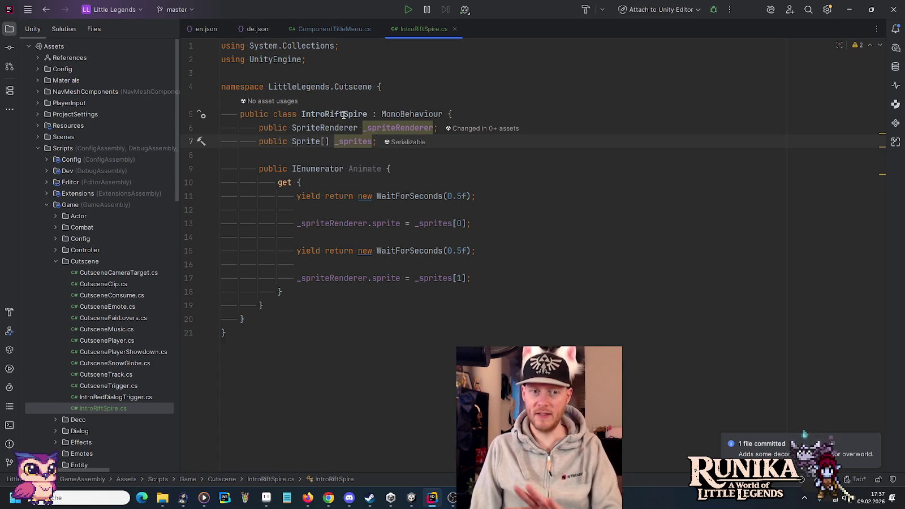
key(Return)
key(Return)
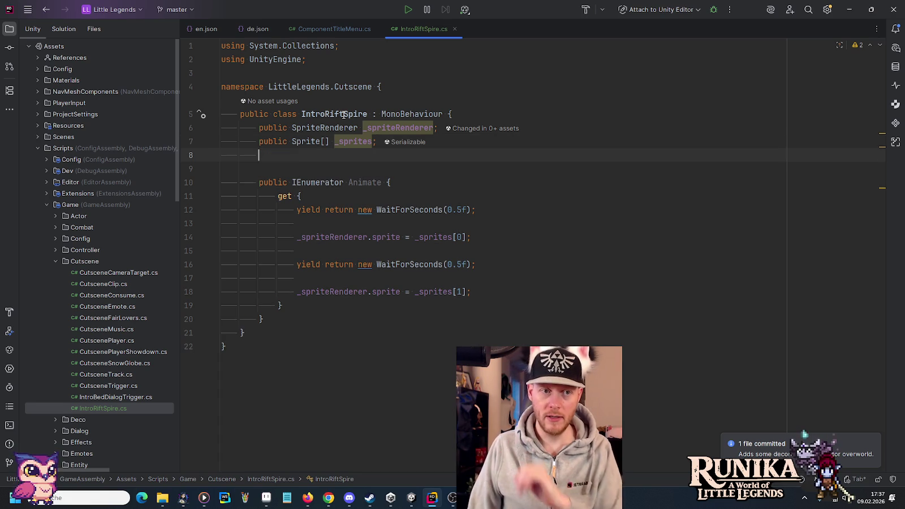
text(pu)
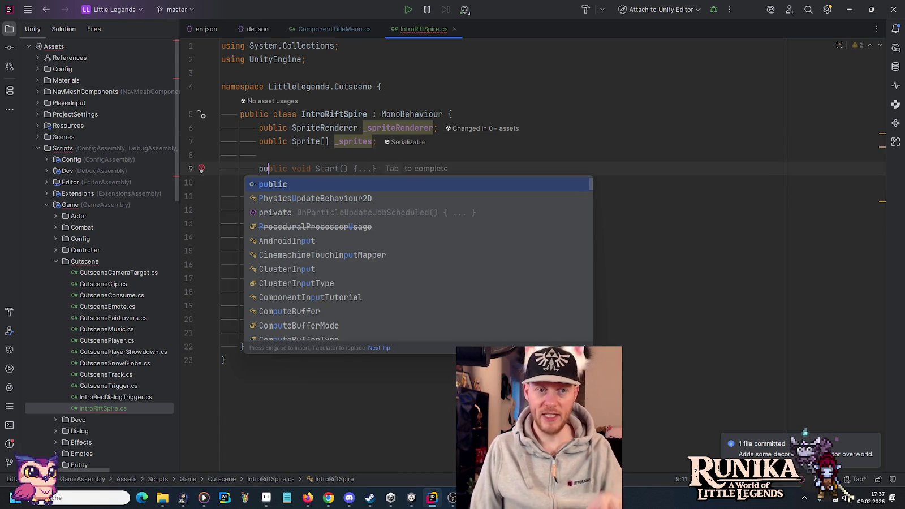
text(blic Coll)
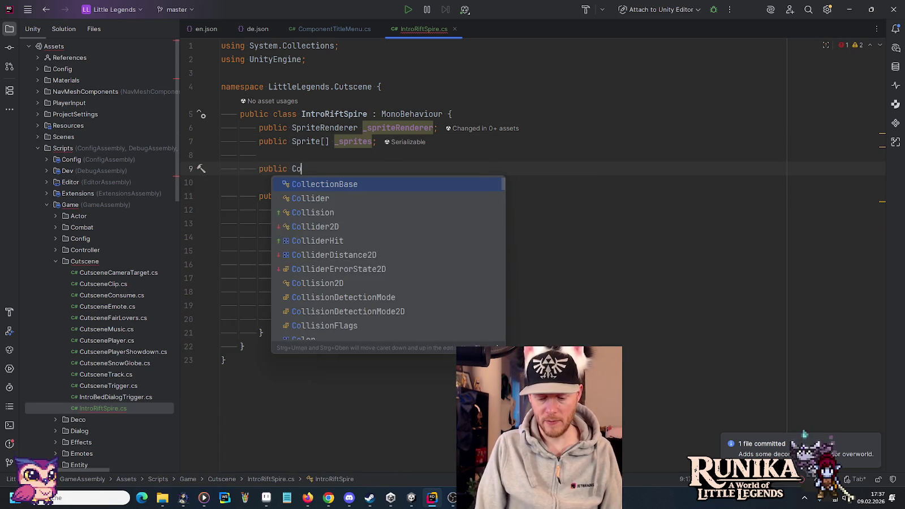
key(Tab)
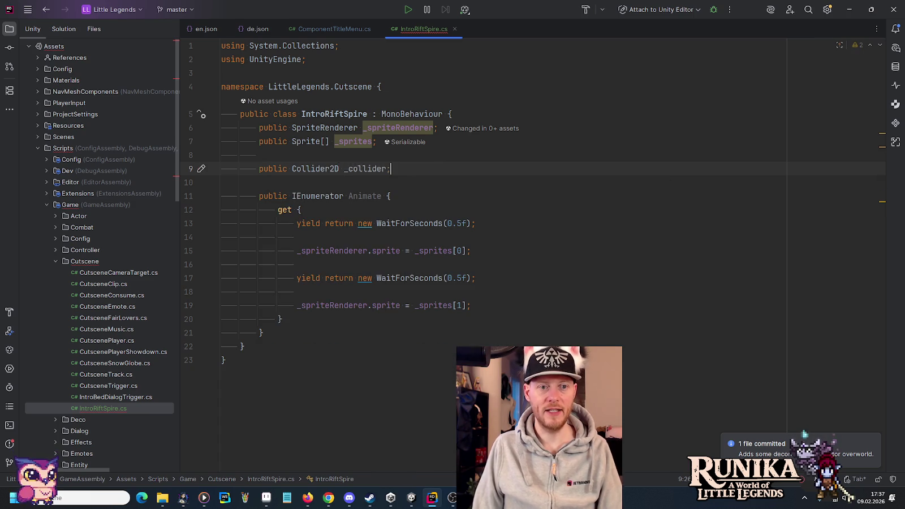
Set _collider.enabled = true at the start of the Animate coroutine.
click(302, 210)
key(Return)
key(Return)
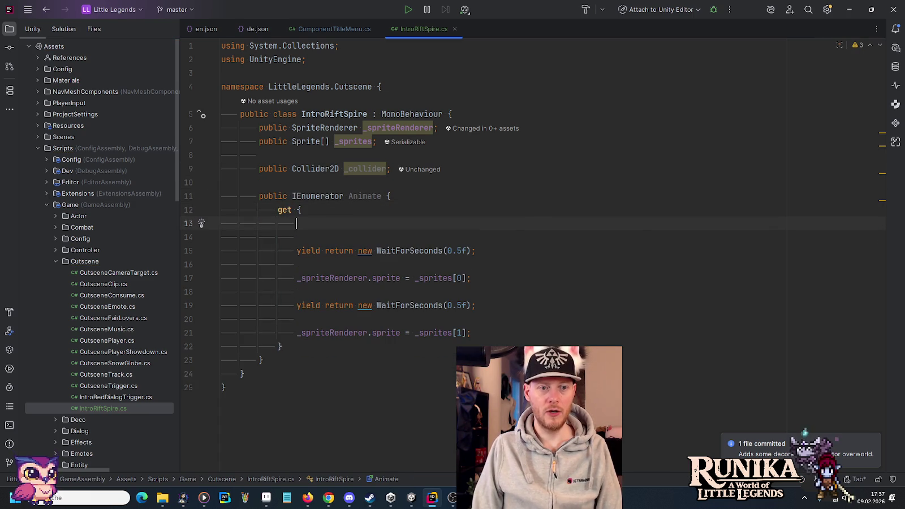
text(_)
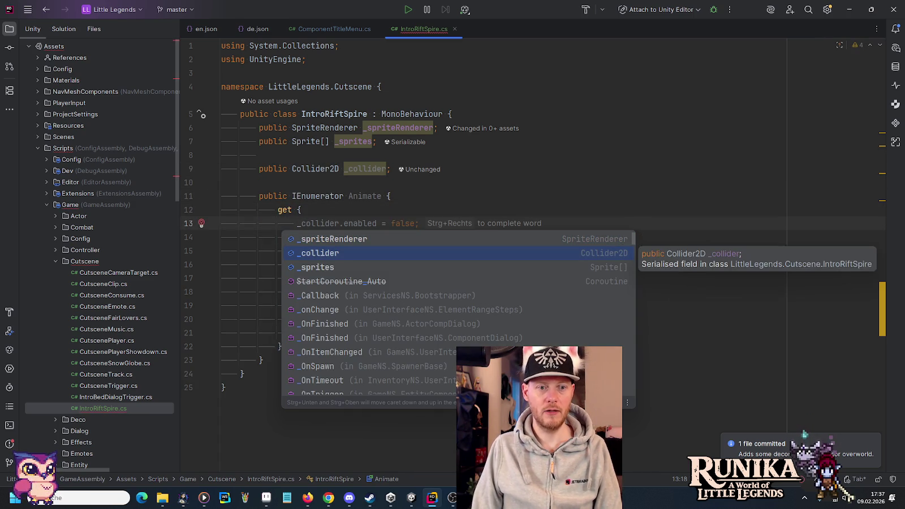
key(Return)
text(.e)
key(Return)
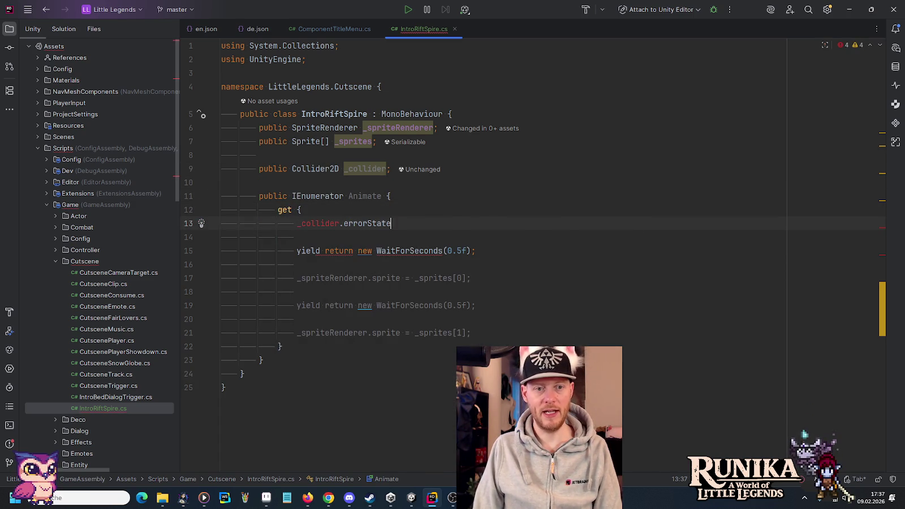
key(ctrl+z)
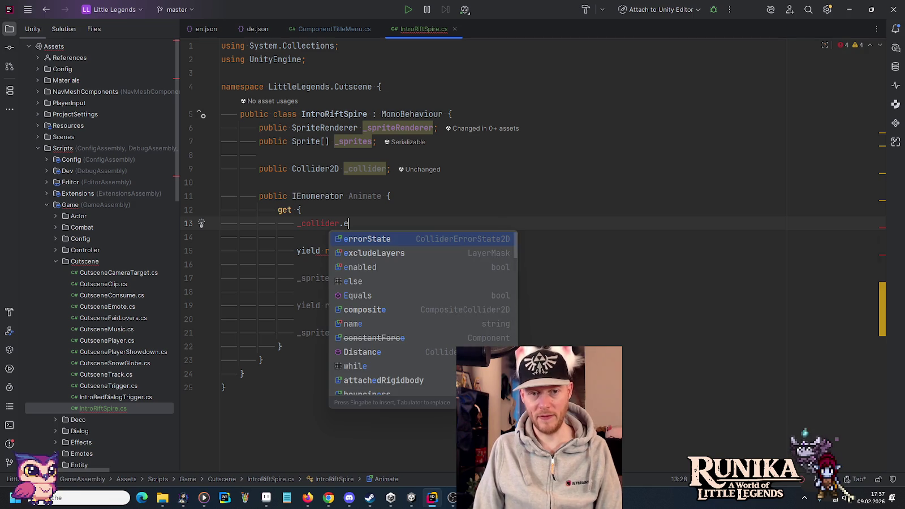
key(Return)
key(Tab)
key(Left)
key(ctrl+BackSpace)
text(true)
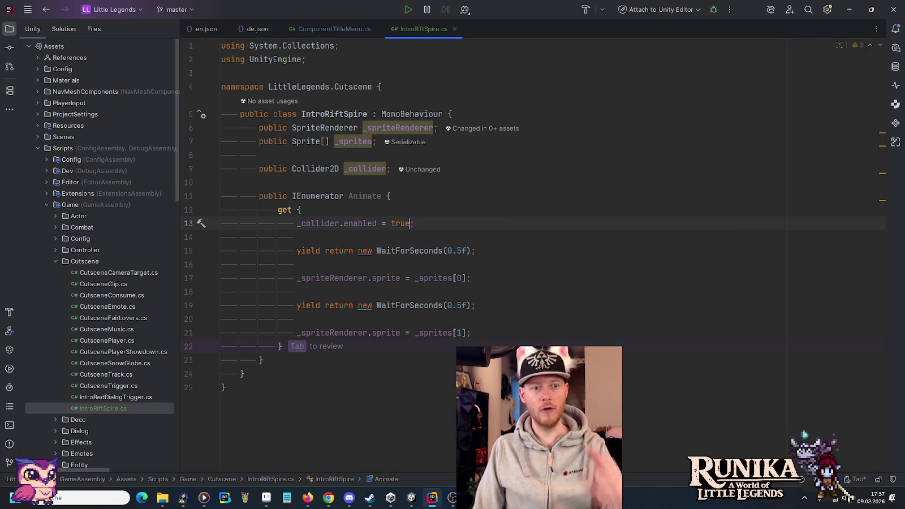
Add an Awake method setting _collider.enabled = false, then switch to Unity.
key(Up)
key(Up)
key(Up)
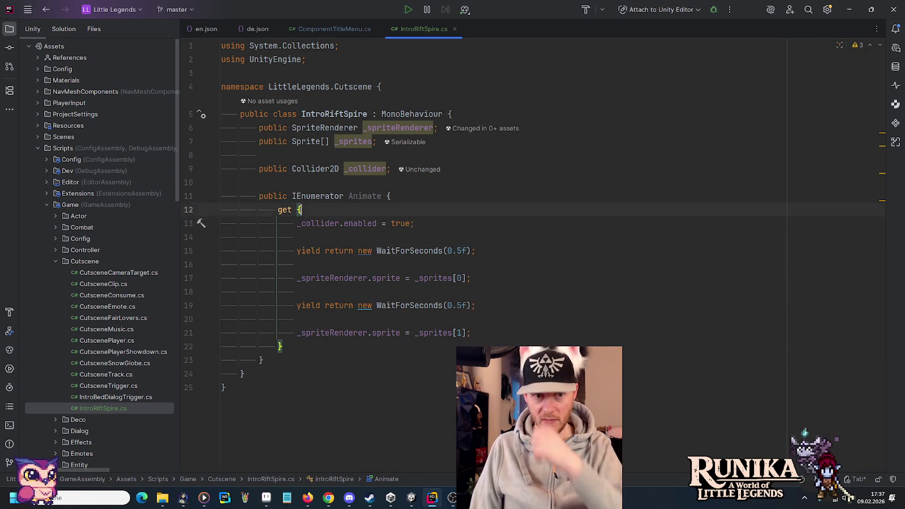
key(Return)
key(Return)
text(Aw)
key(Return)
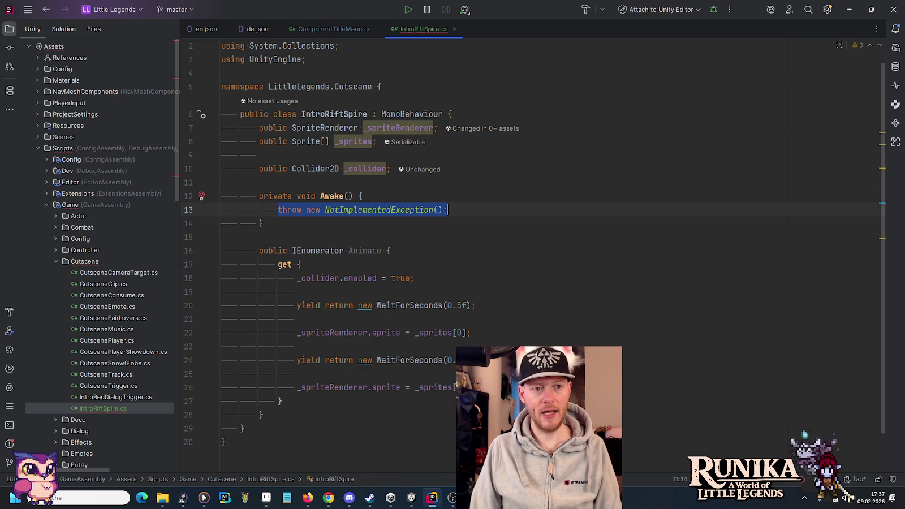
text(_collider.enabled = false;)
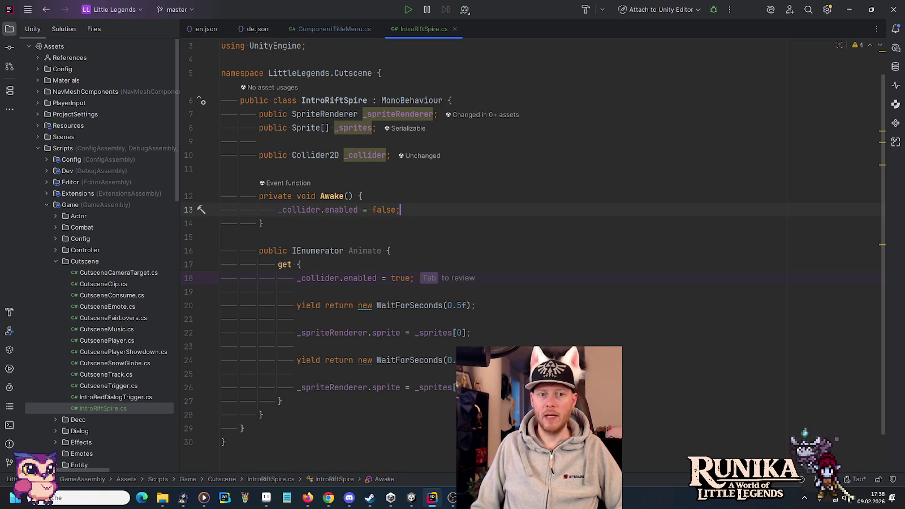
key(Escape)
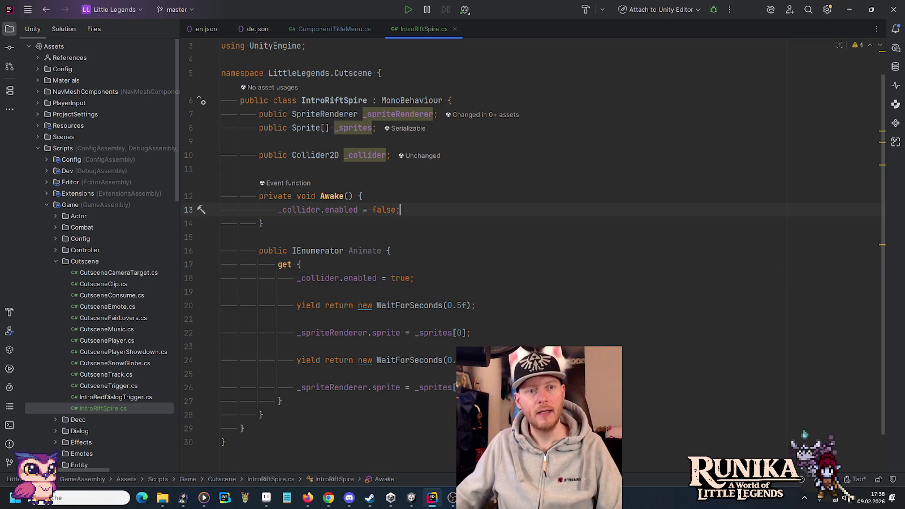
double_click(332, 101)
mouse_move(416, 503)
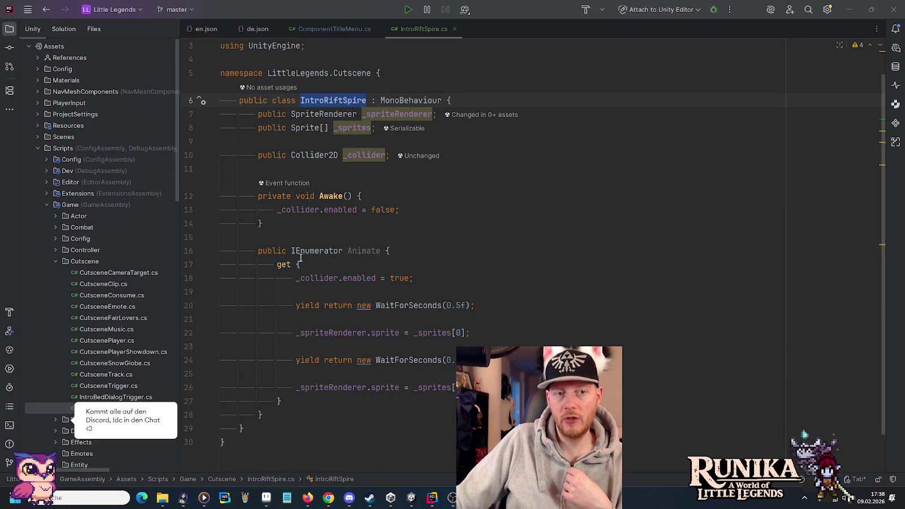
key(alt+Tab)
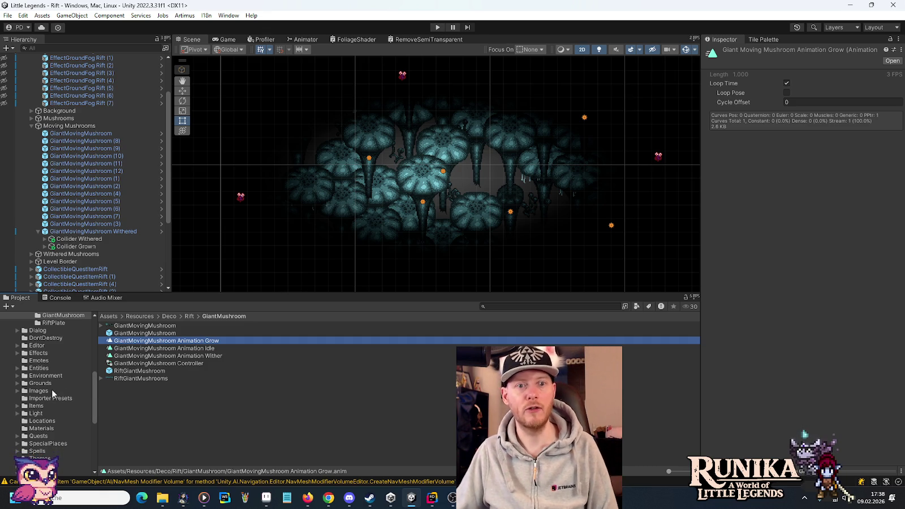
Collapse the Rift and Deco folders, then open IntroOverworld Scene from Scenes/Intro.
scroll(51, 428, up, 5)
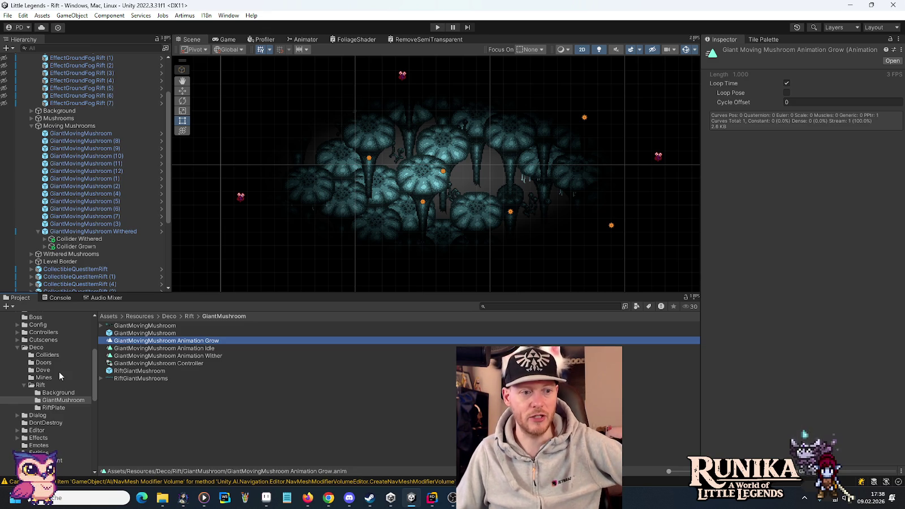
click(24, 386)
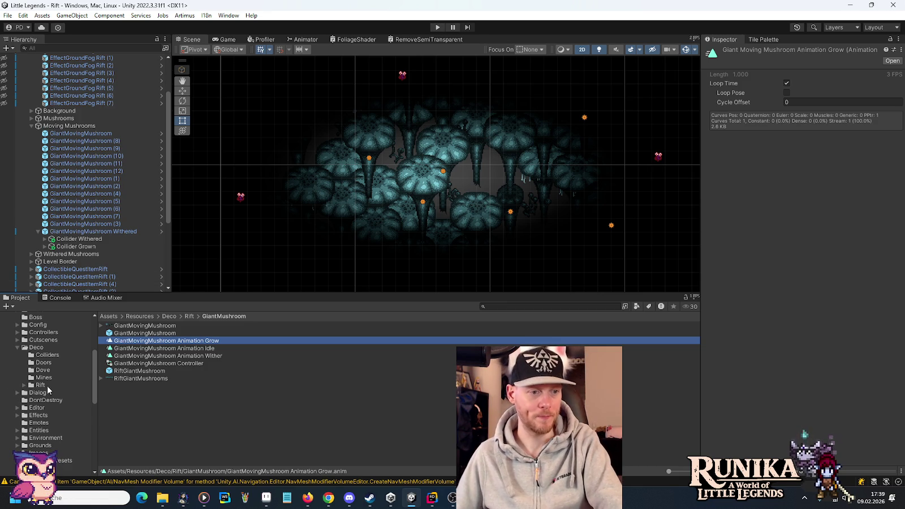
click(18, 348)
scroll(34, 373, down, 5)
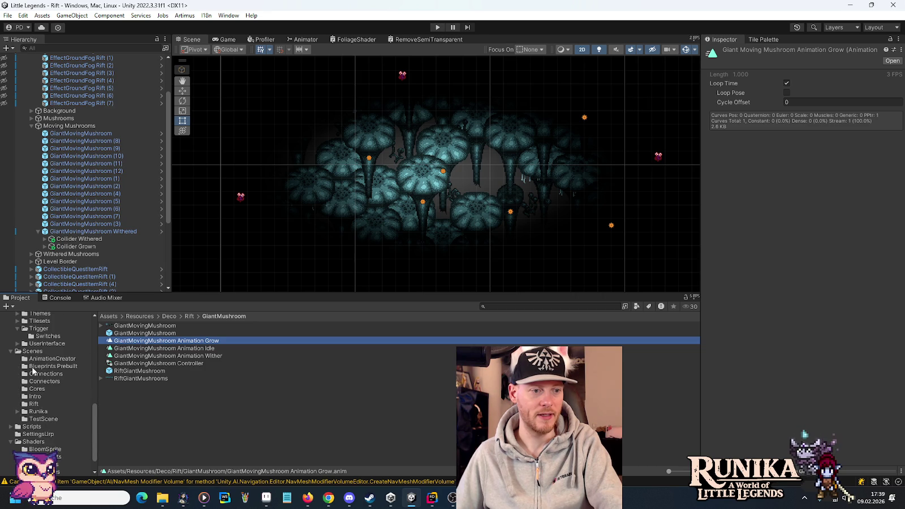
click(32, 396)
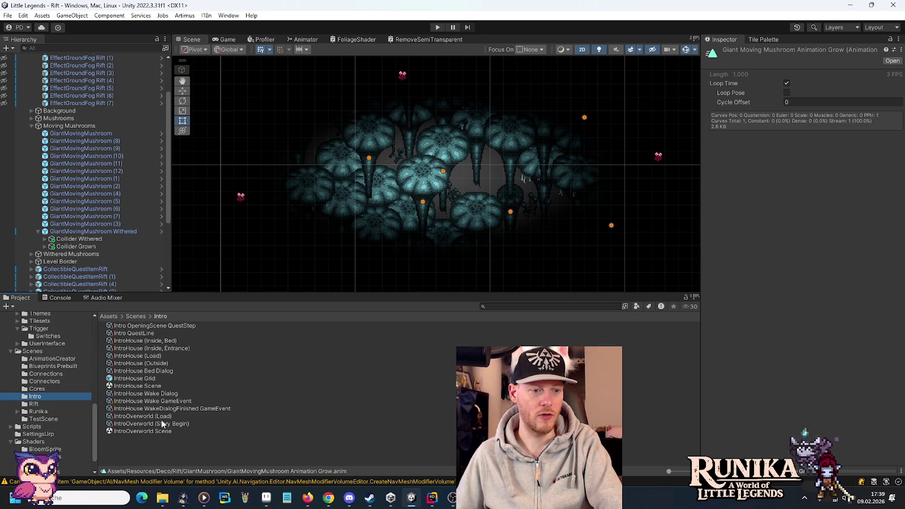
double_click(164, 433)
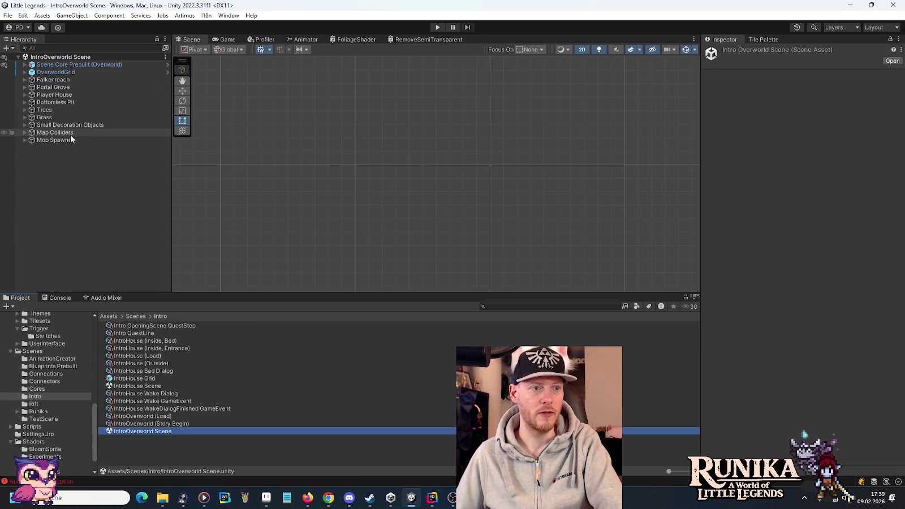
Add Intro Rift Spire to Rift Spire 2, linking its Sprite Renderer and RiftSpire2 sprites.
double_click(96, 102)
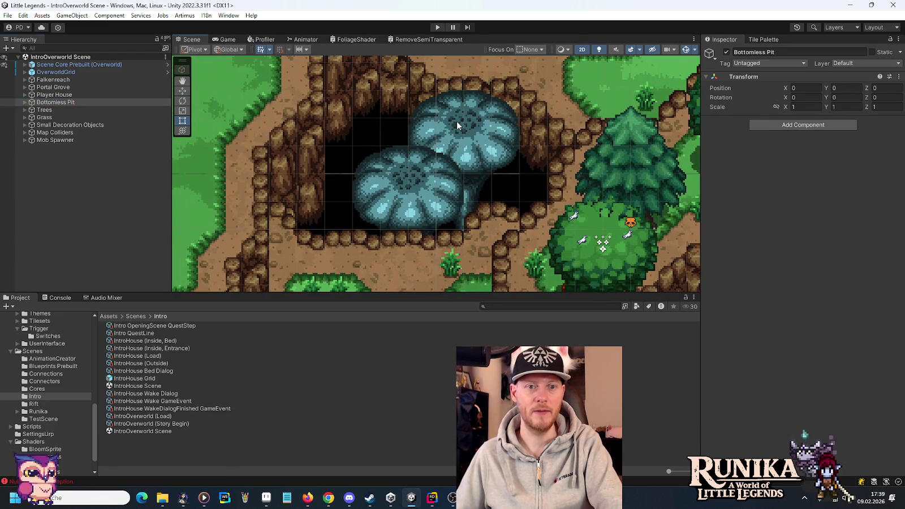
click(457, 121)
click(792, 275)
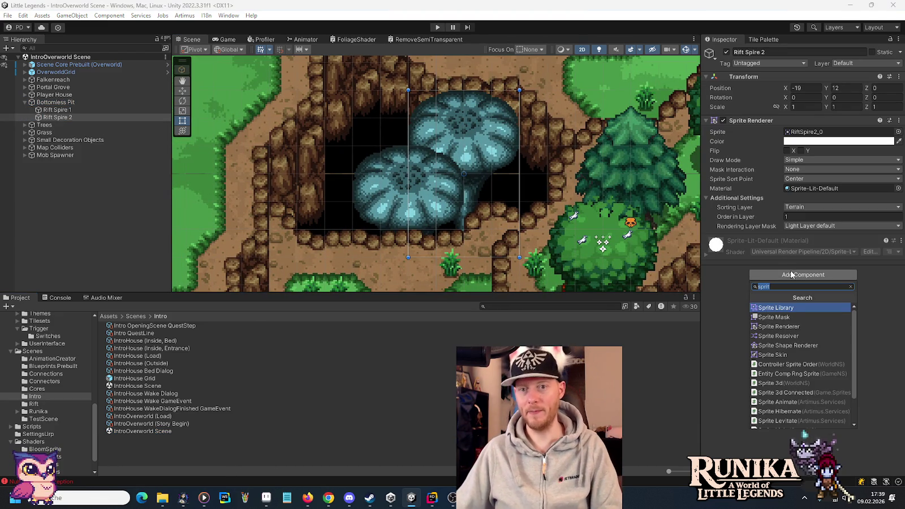
text(introrift)
click(791, 313)
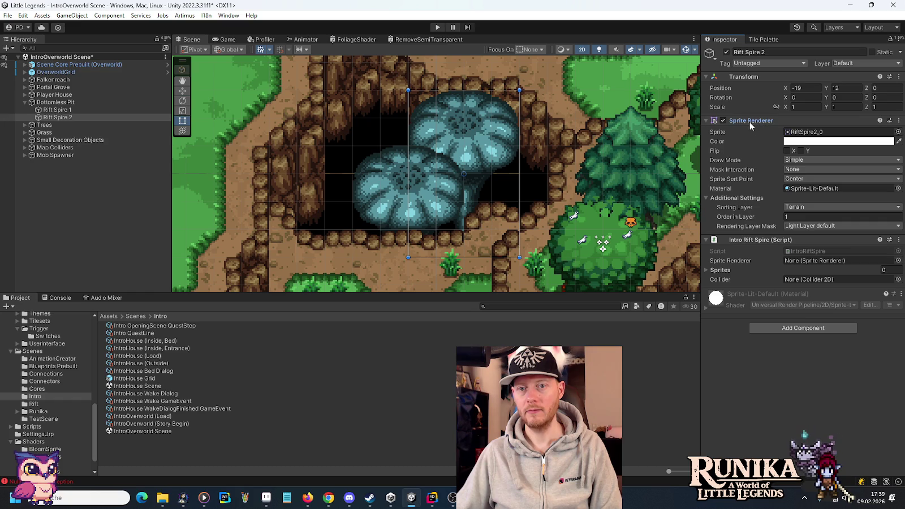
drag(808, 253, 810, 261)
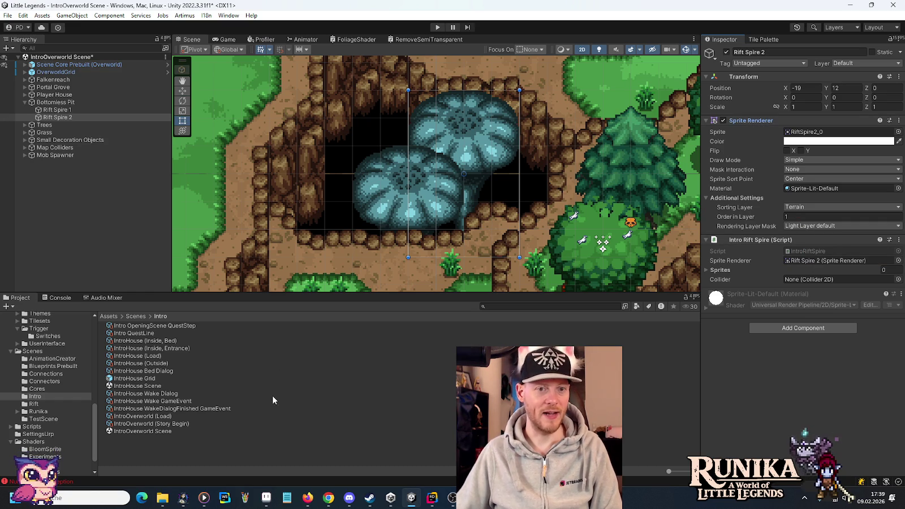
click(825, 132)
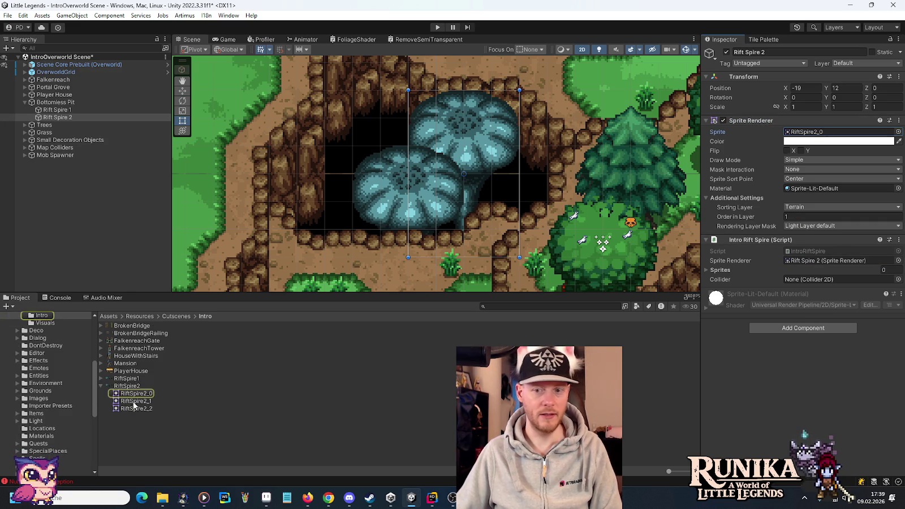
click(218, 400)
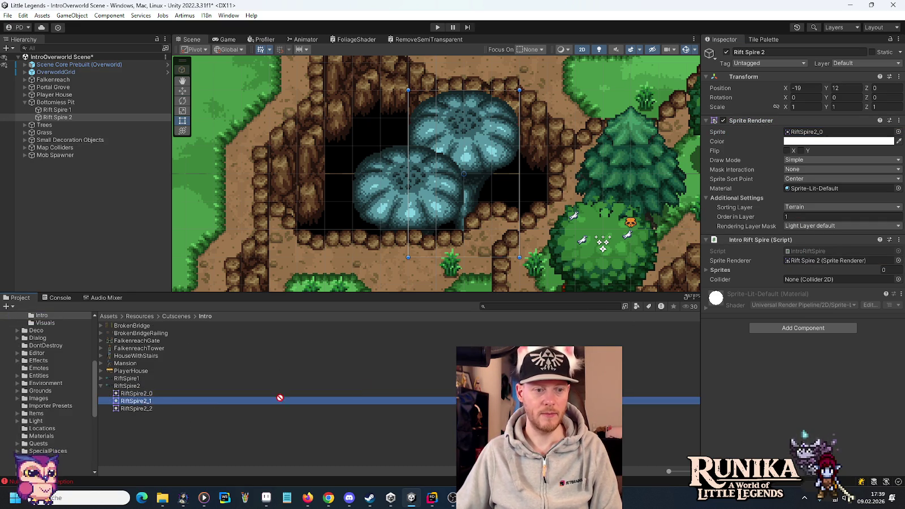
mouse_move(144, 408)
mouse_down()
mouse_move(688, 334)
mouse_move(727, 272)
mouse_up()
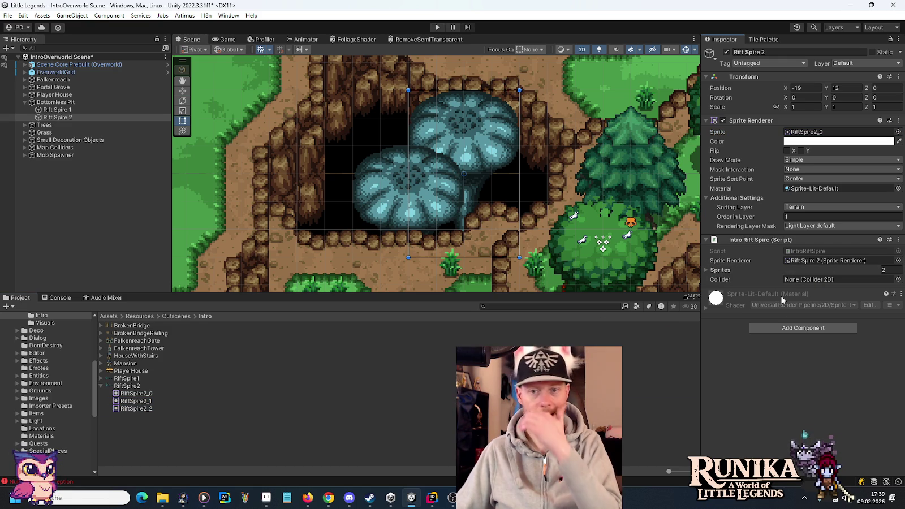
Give Rift Spire 1 Intro Rift Spire with its Sprite Renderer and two RiftSpire1 sprites.
click(57, 110)
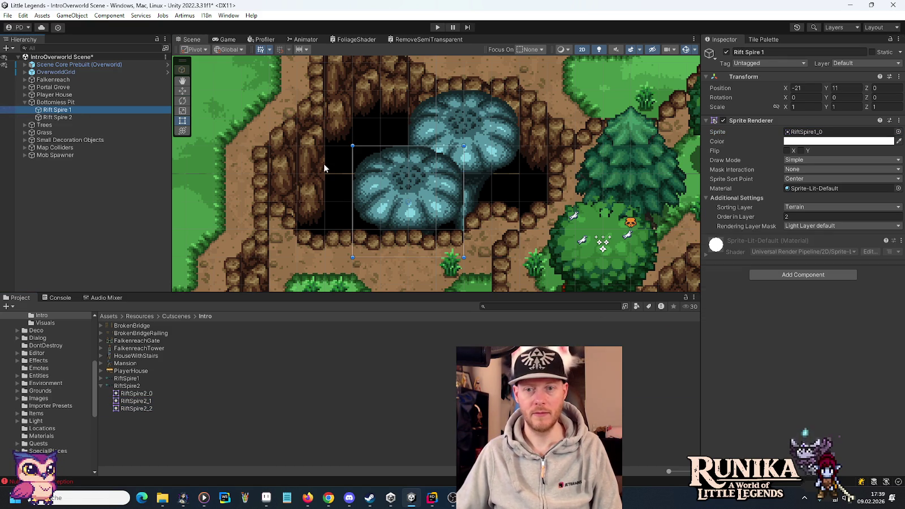
click(787, 275)
key(Return)
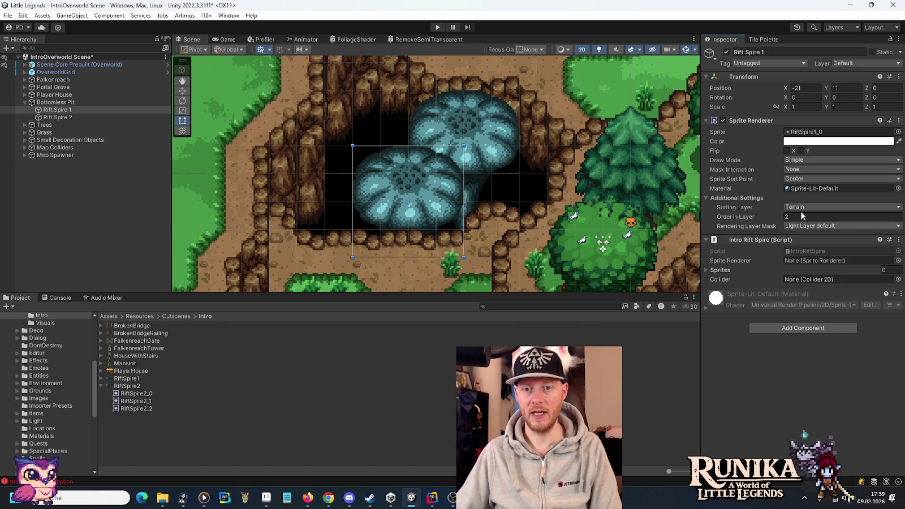
drag(810, 253, 812, 261)
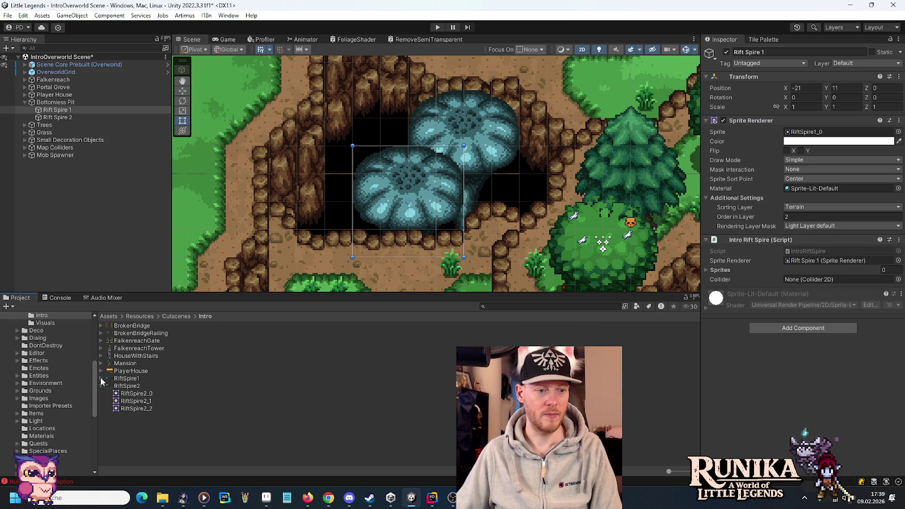
click(101, 378)
mouse_move(129, 396)
mouse_down()
mouse_move(807, 259)
mouse_move(734, 276)
mouse_up()
mouse_move(147, 400)
mouse_down()
mouse_move(736, 272)
mouse_move(719, 276)
mouse_up()
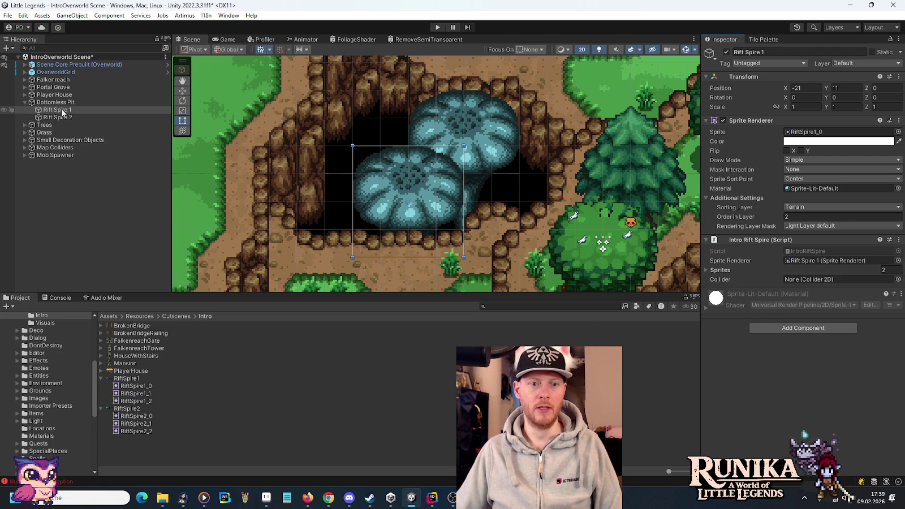
click(51, 57)
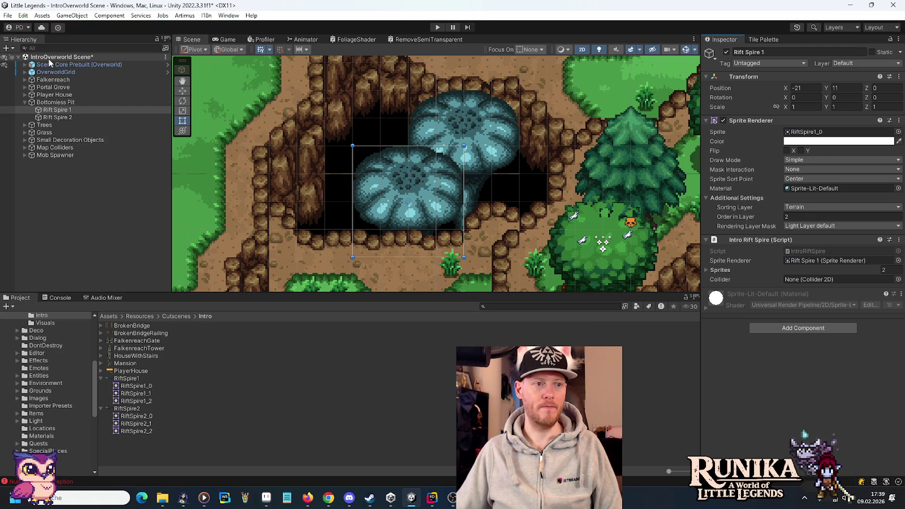
click(54, 102)
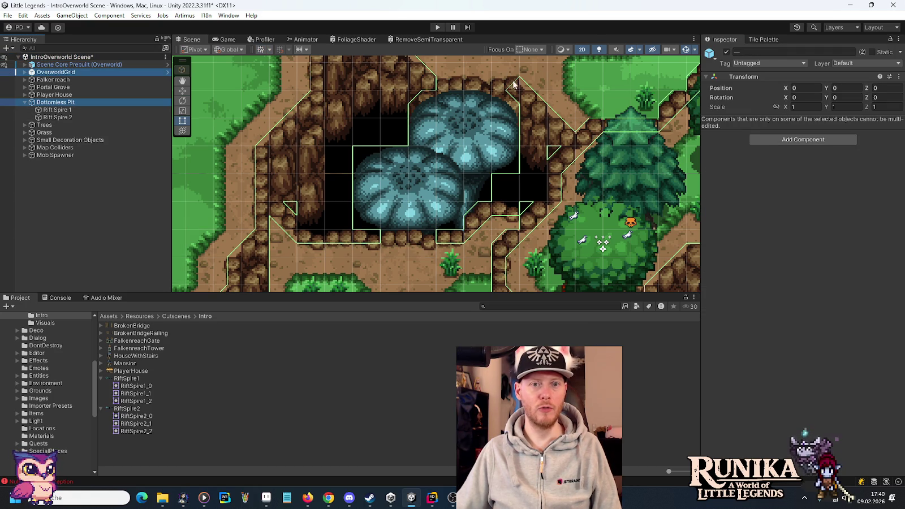
Add a Box Collider 2D to Rift Spire 1, placed above the Sprite Renderer.
click(56, 110)
click(791, 327)
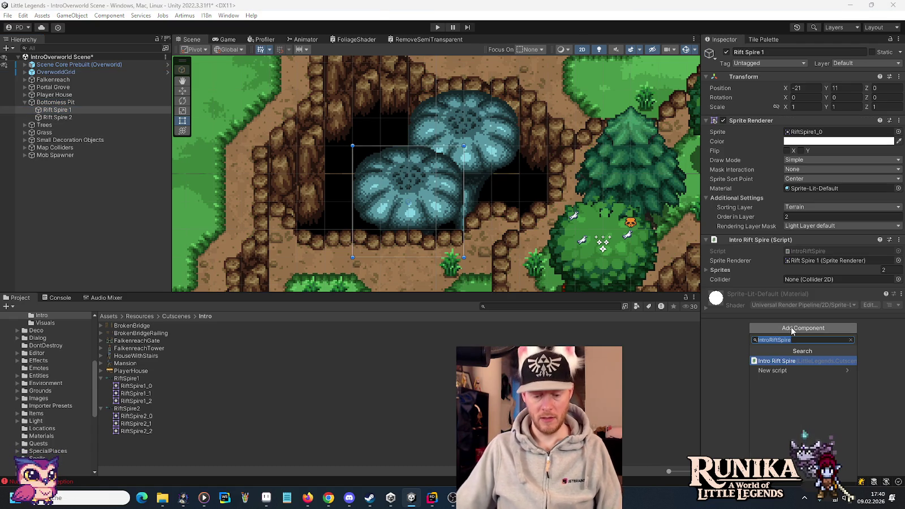
text(box)
key(Down)
key(Return)
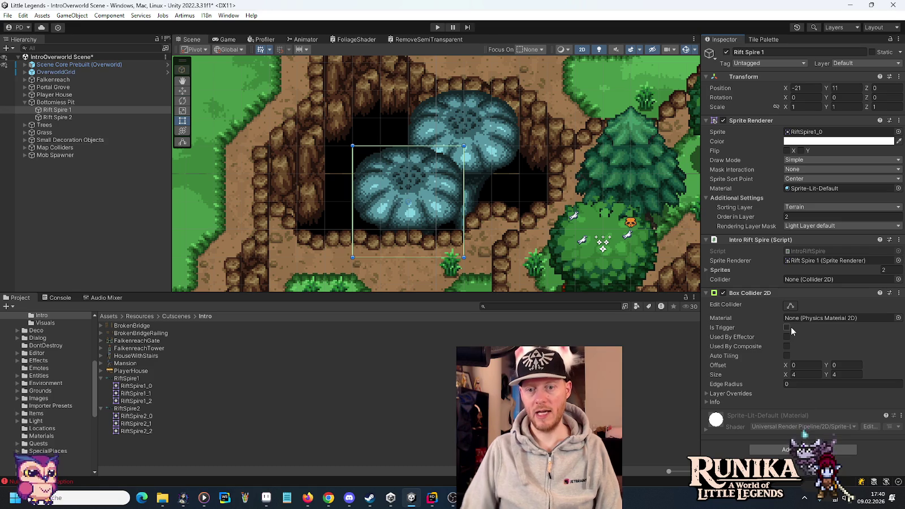
drag(752, 295, 757, 116)
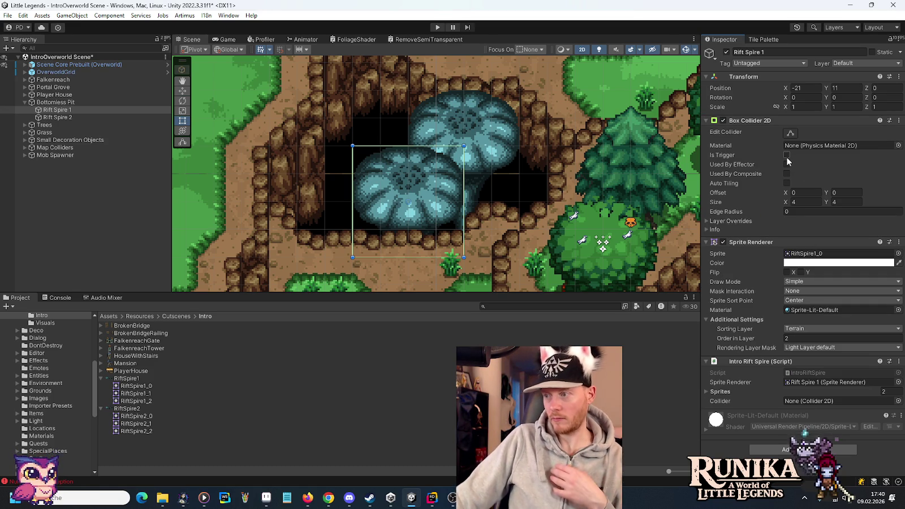
Set the collider height to 3.5 and Y offset to 0.25, then assign it as the script's Collider.
click(833, 202)
double_click(833, 202)
text(3)
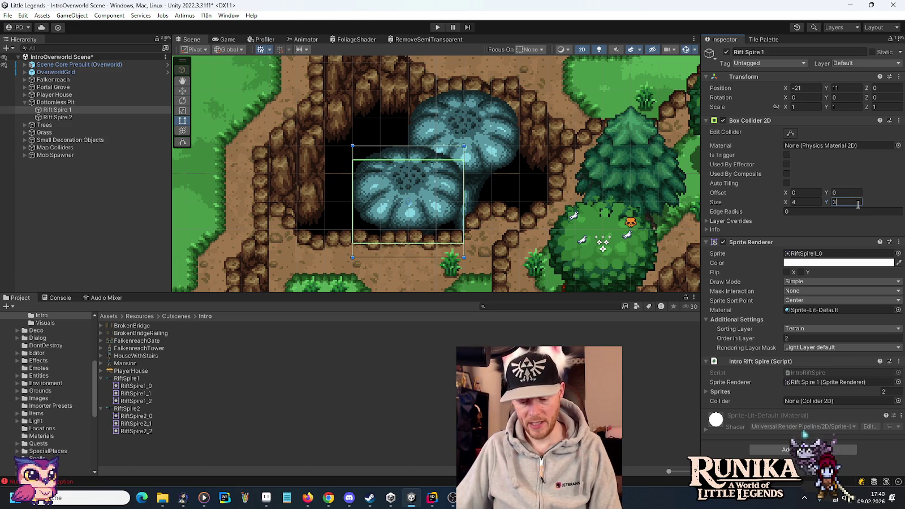
text(.5)
click(813, 202)
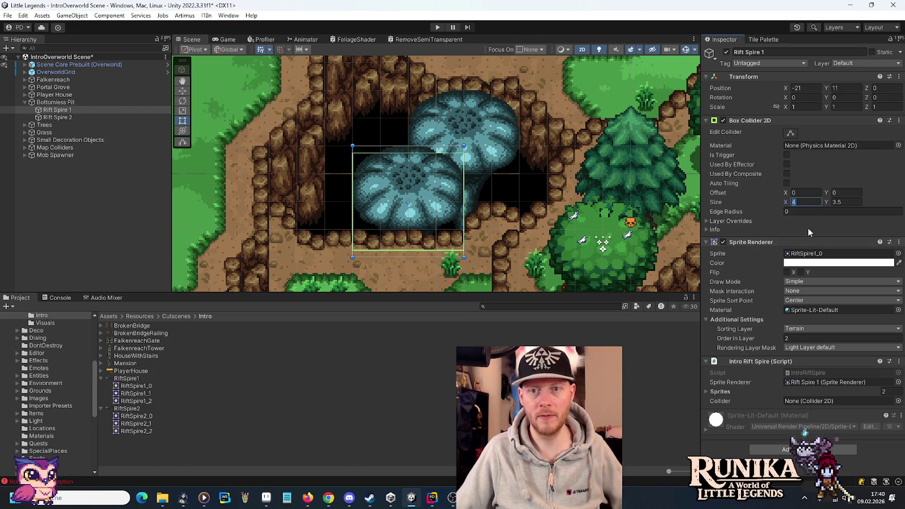
click(849, 194)
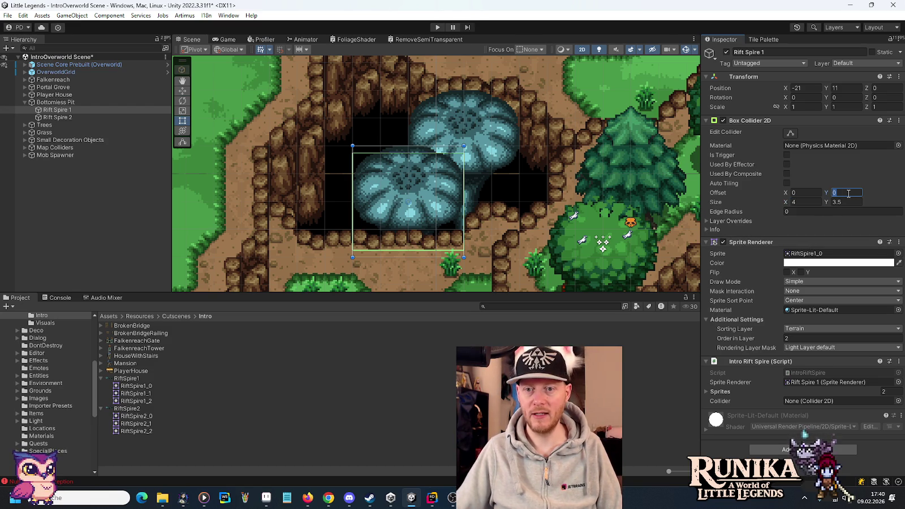
text(0.25)
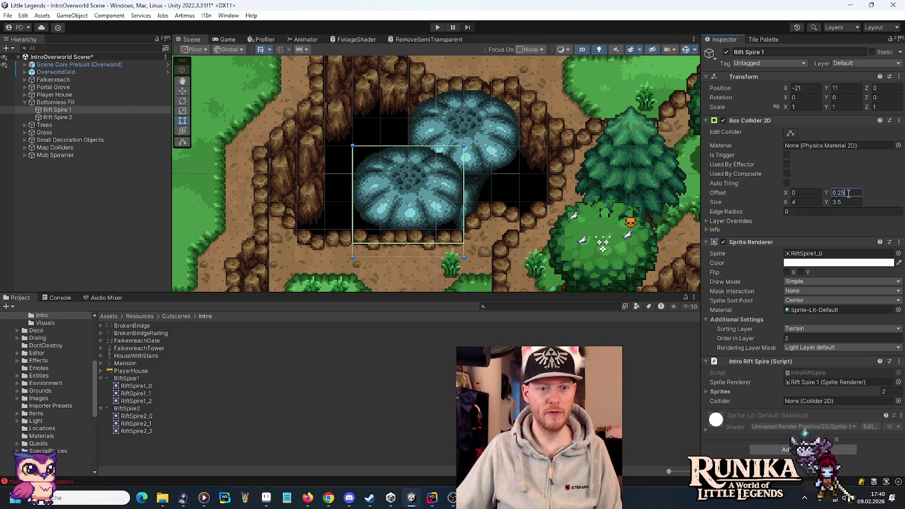
drag(779, 126, 806, 403)
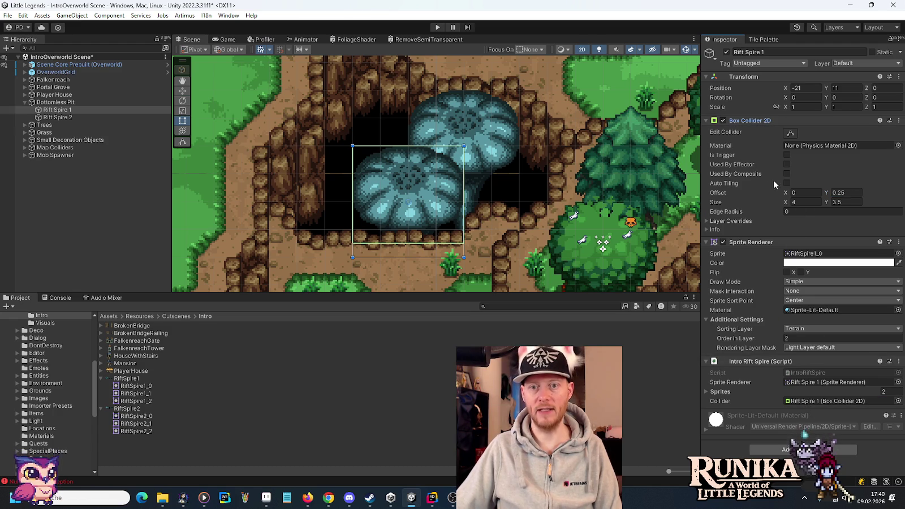
click(72, 118)
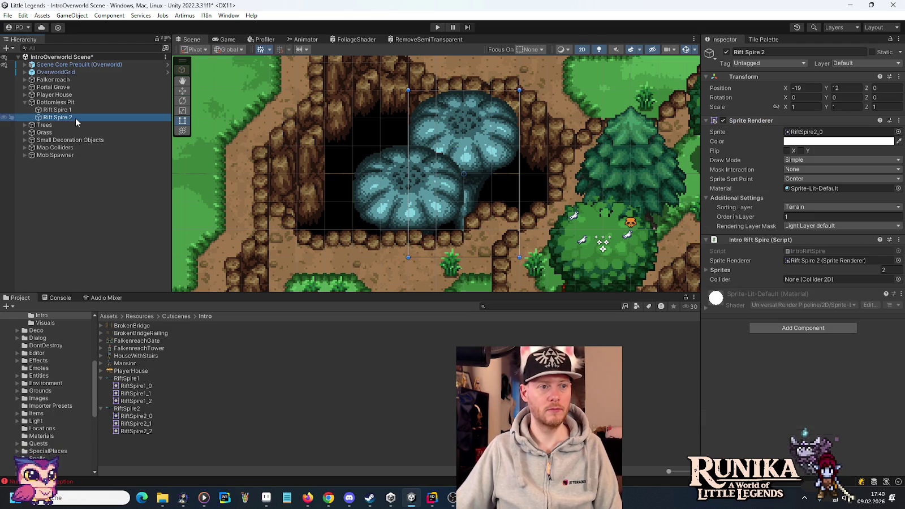
Add a Box Collider 2D to Rift Spire 2 with height 3.5 and Y offset 1.5.
click(791, 333)
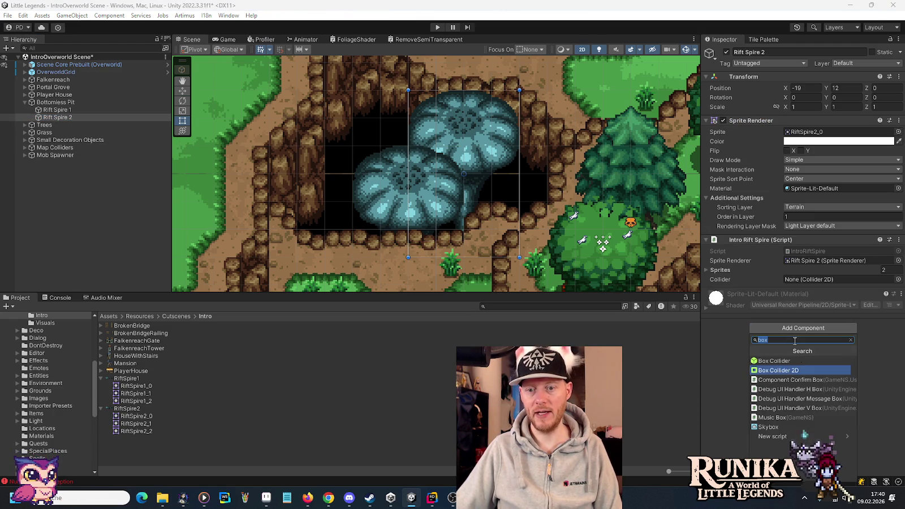
click(797, 368)
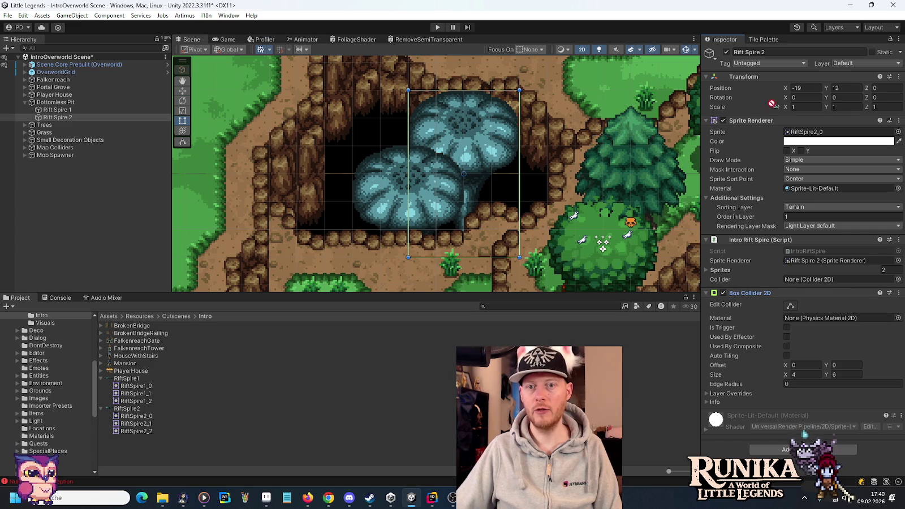
drag(758, 295, 762, 116)
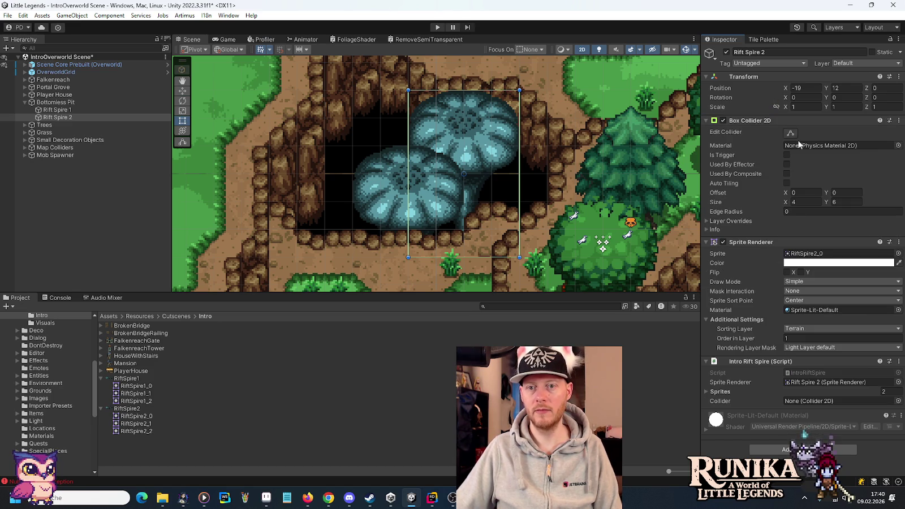
click(845, 200)
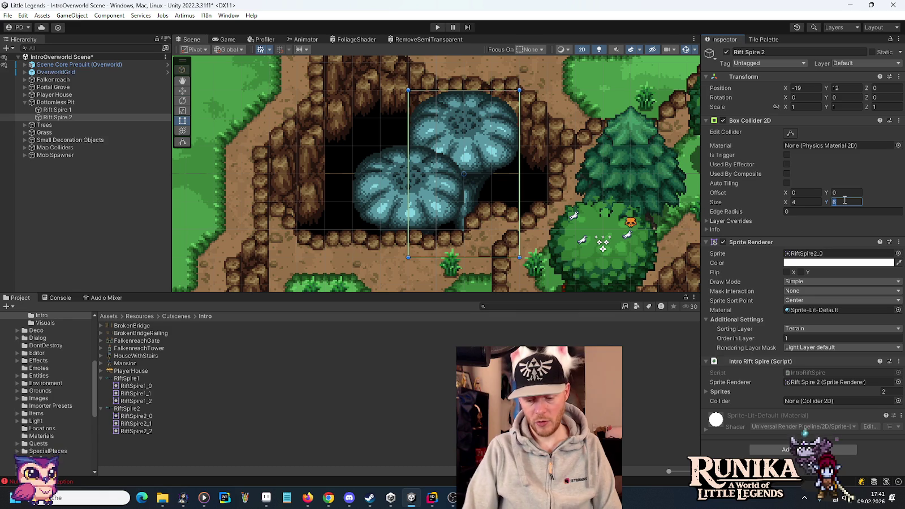
text(3.5)
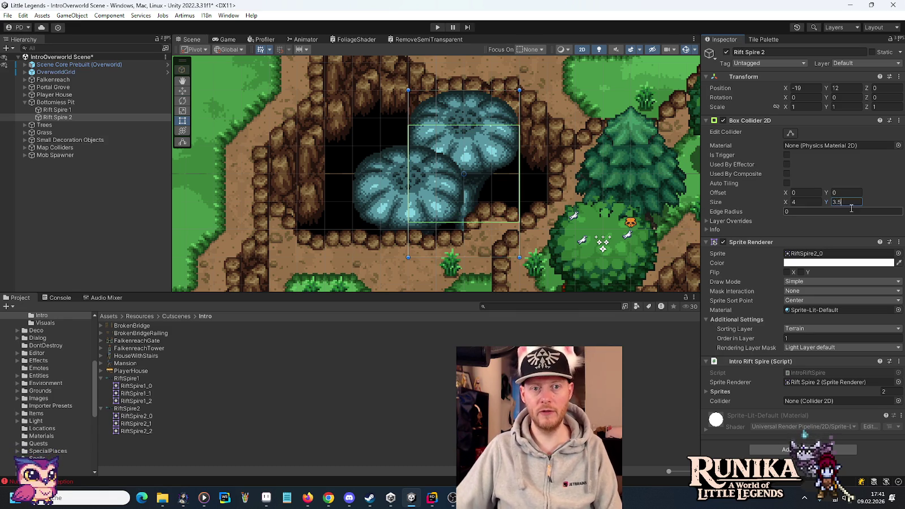
click(843, 193)
text(1.25)
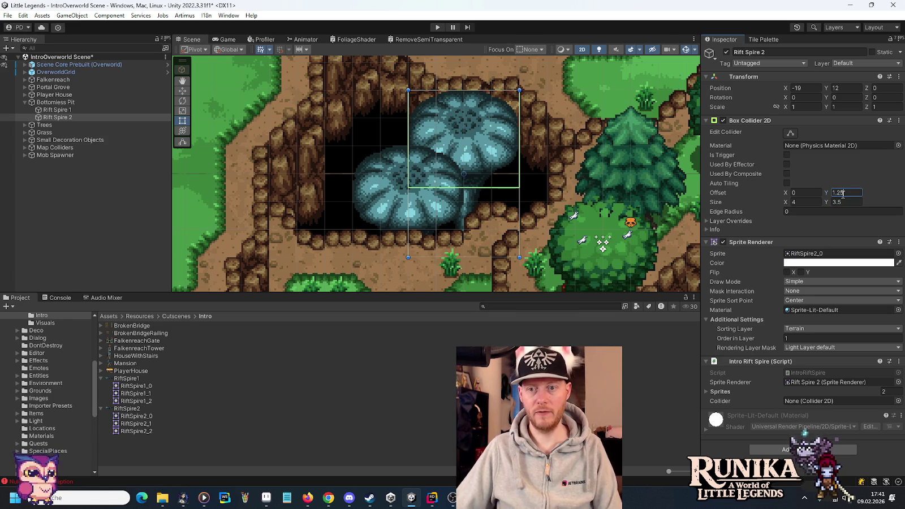
key(BackSpace)
key(BackSpace)
text(5)
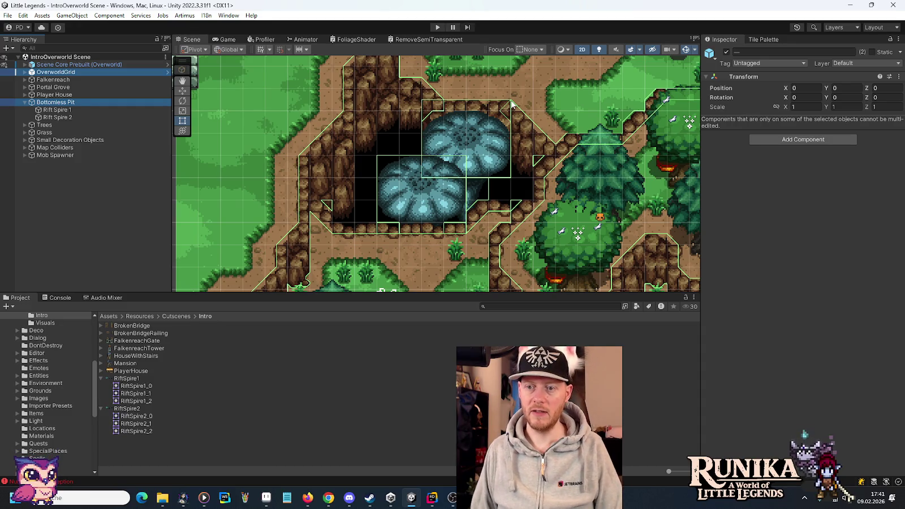
Toggle off the Scene view grid with Ctrl+` and switch to JetBrains Rider.
key(ctrl+grave)
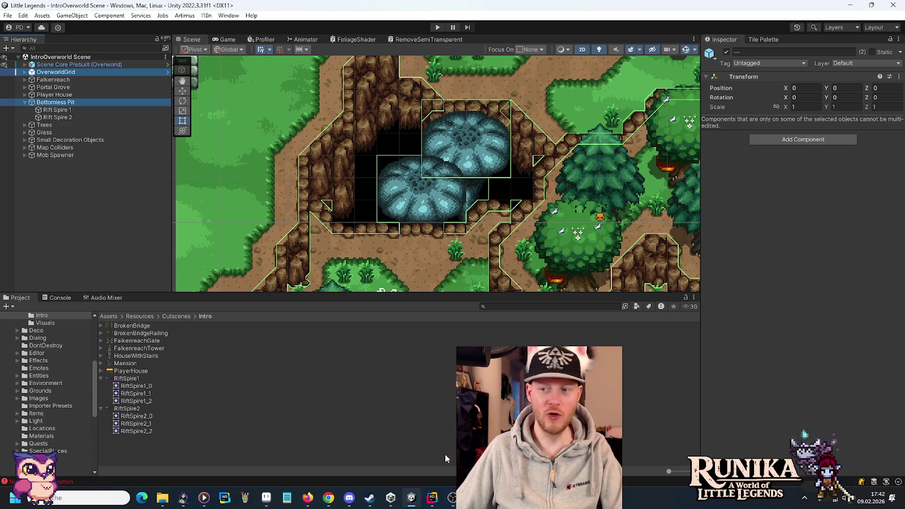
click(433, 497)
Find 'BurstDe' in the project files and open the PostProcessBuild.cs match.
right_click(57, 46)
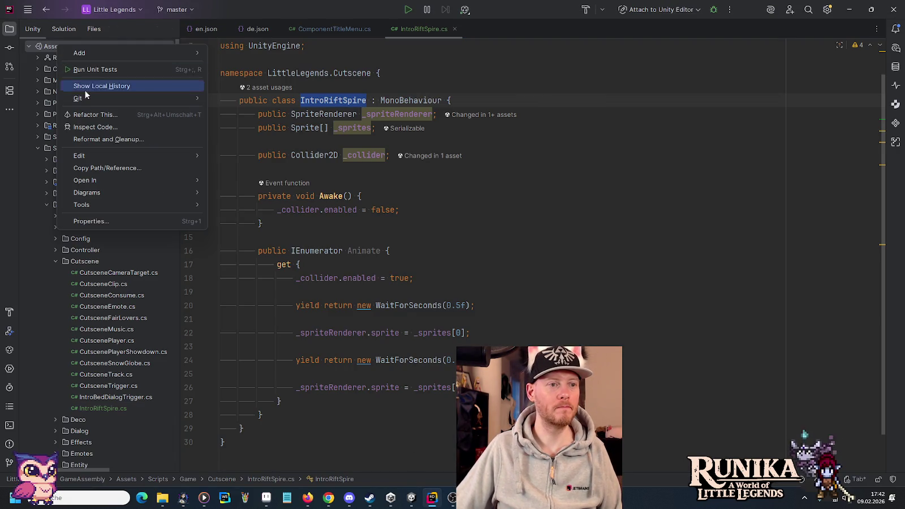
mouse_move(98, 102)
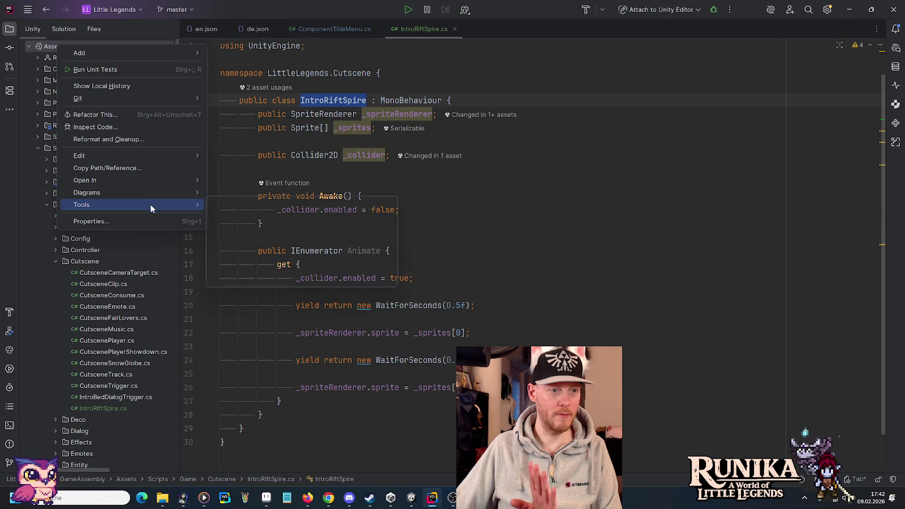
mouse_move(201, 156)
click(265, 233)
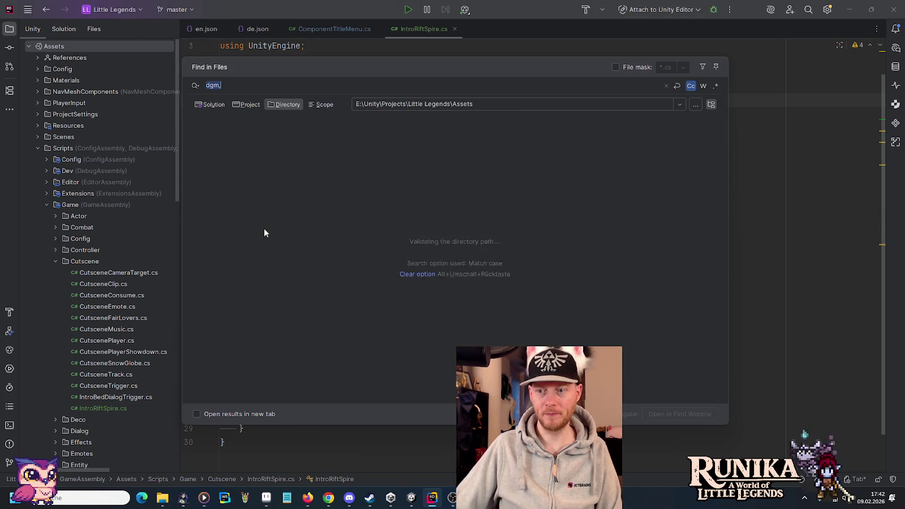
text(Bu)
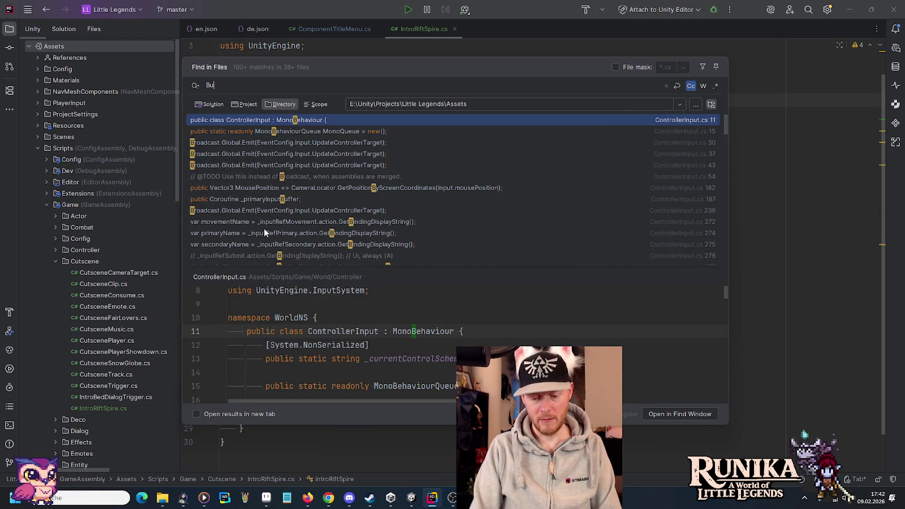
text(rstDe)
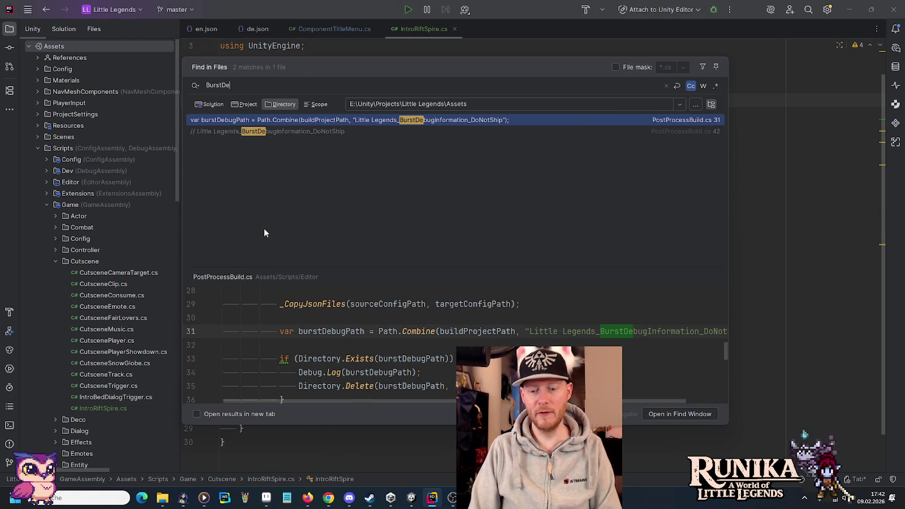
key(Return)
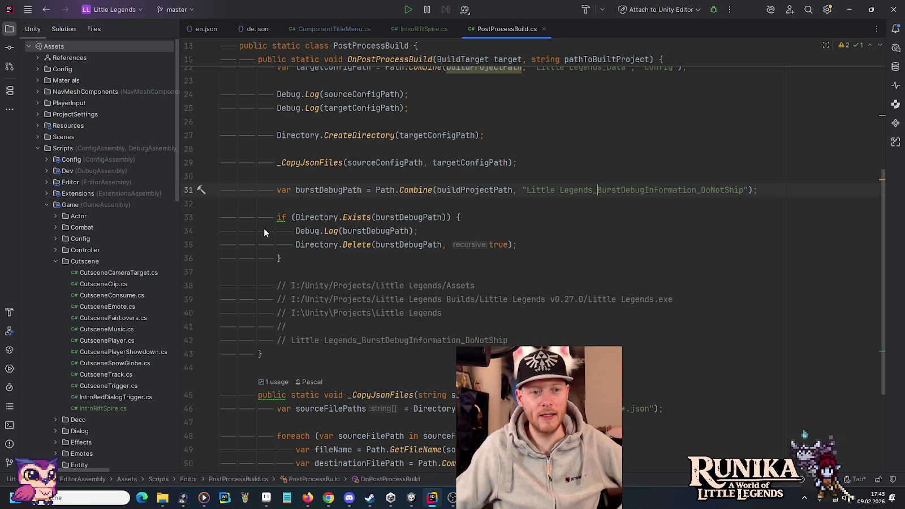
scroll(347, 264, up, 5)
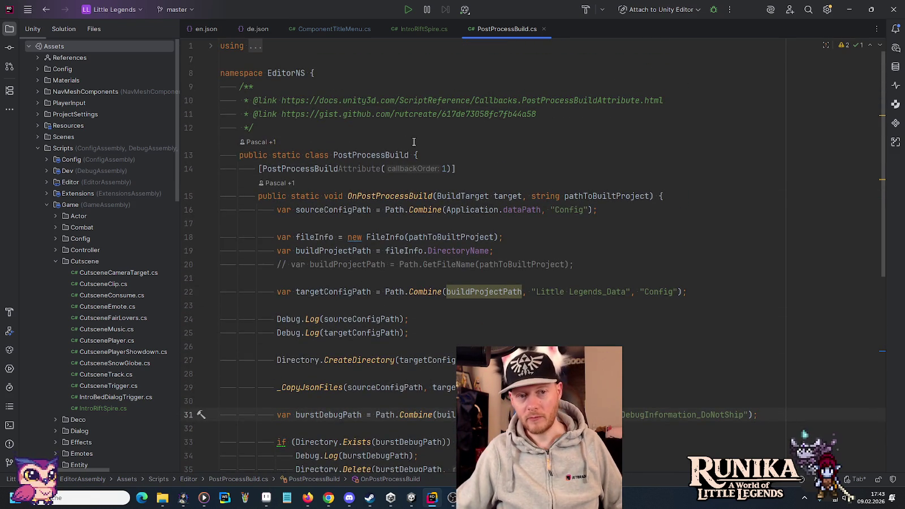
drag(331, 155, 452, 154)
click(455, 154)
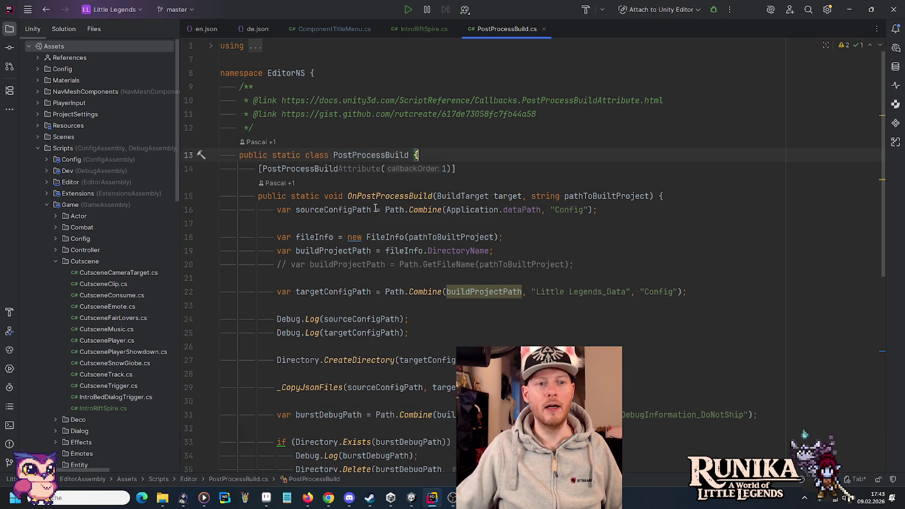
click(494, 196)
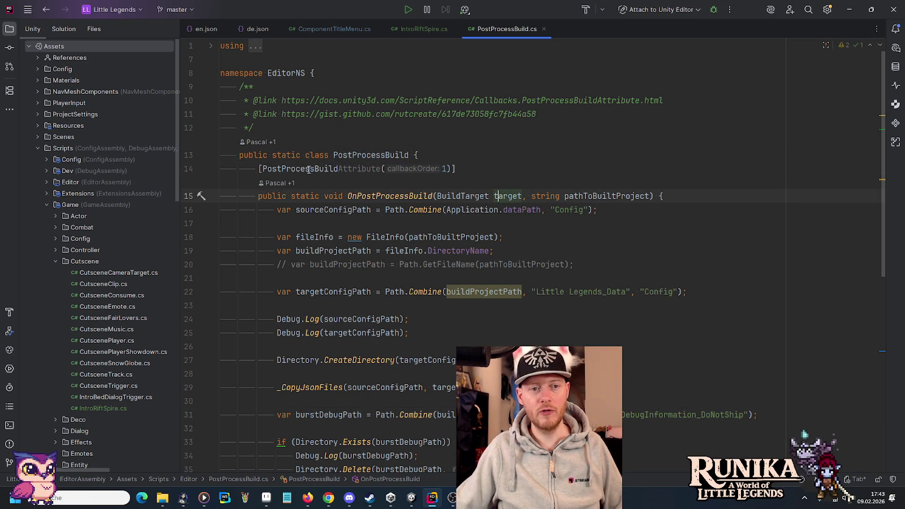
scroll(397, 153, down, 1)
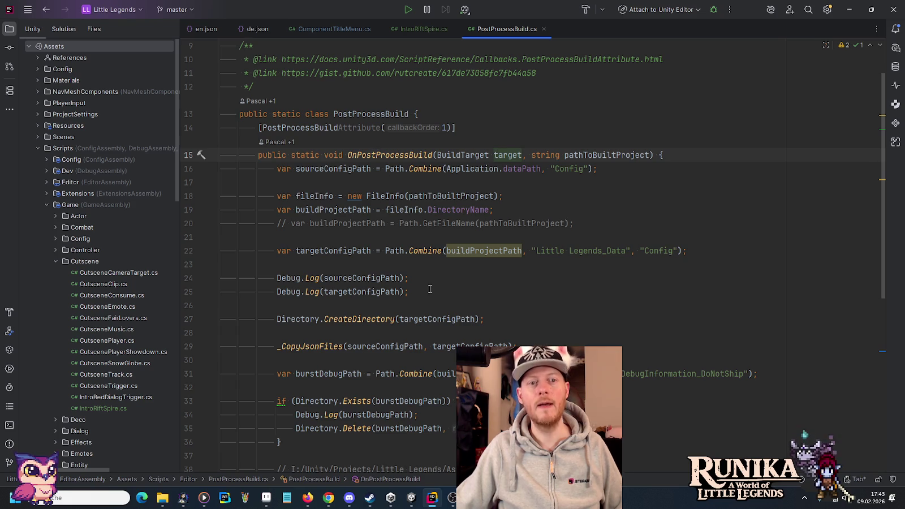
scroll(430, 289, down, 2)
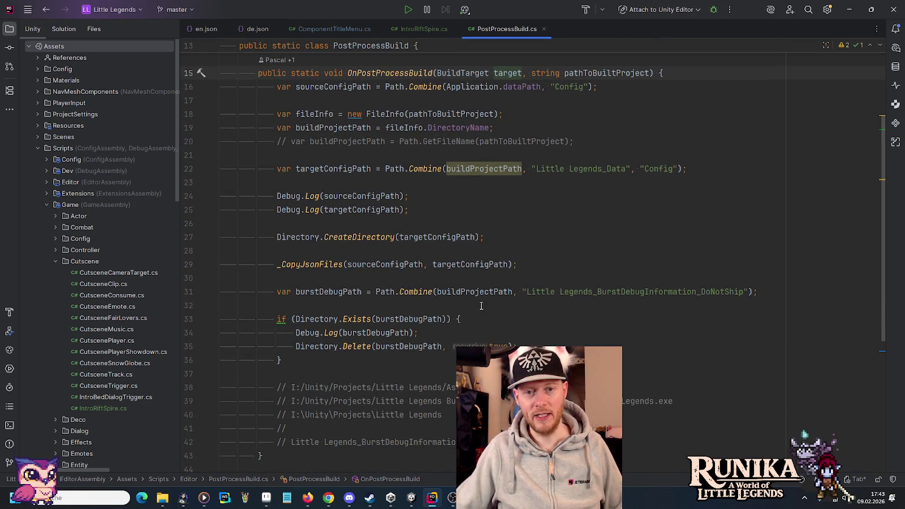
scroll(471, 295, down, 2)
click(318, 194)
drag(318, 195, 282, 278)
click(282, 278)
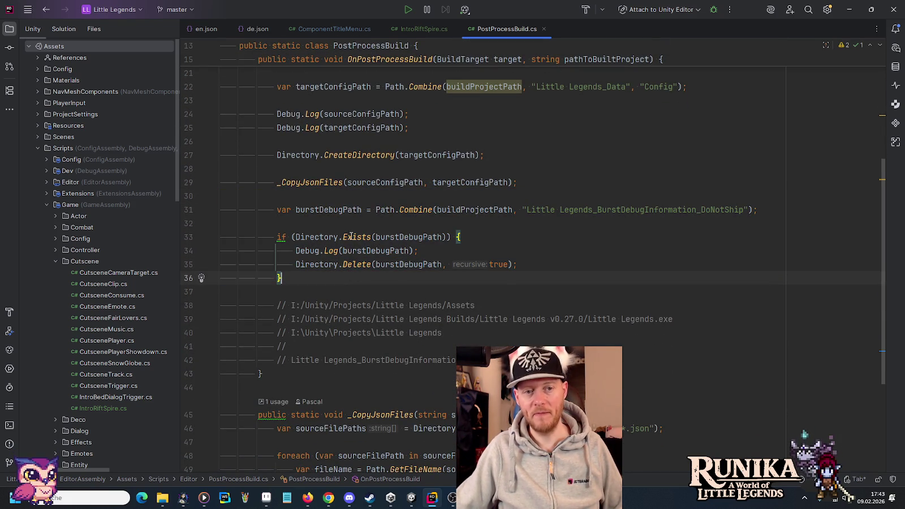
scroll(348, 302, down, 2)
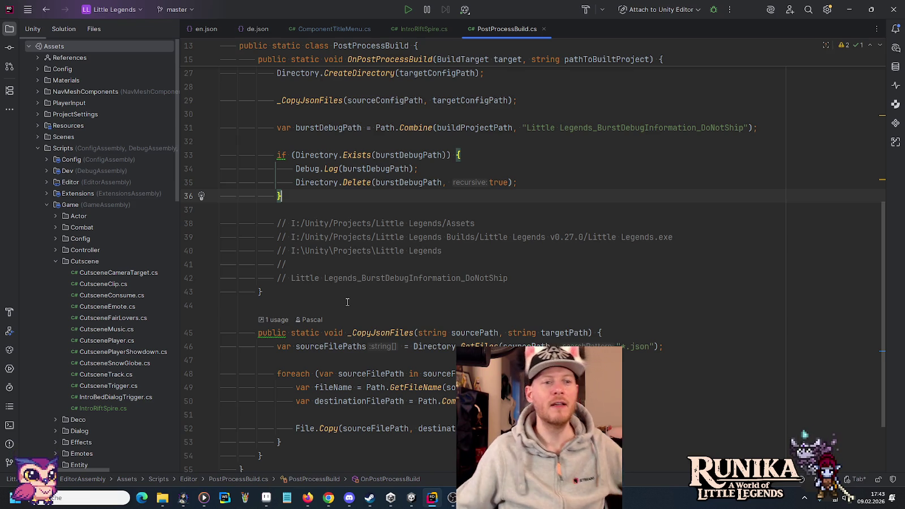
right_click(191, 145)
click(201, 154)
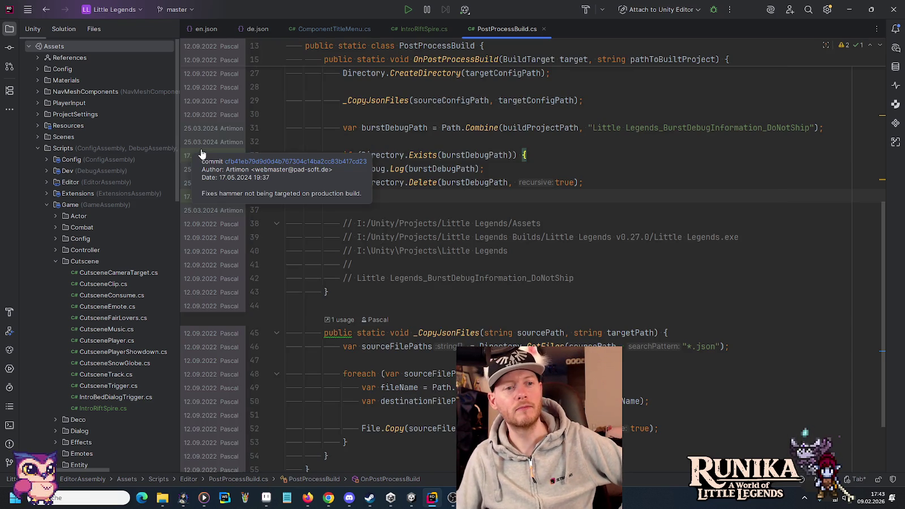
scroll(271, 216, up, 4)
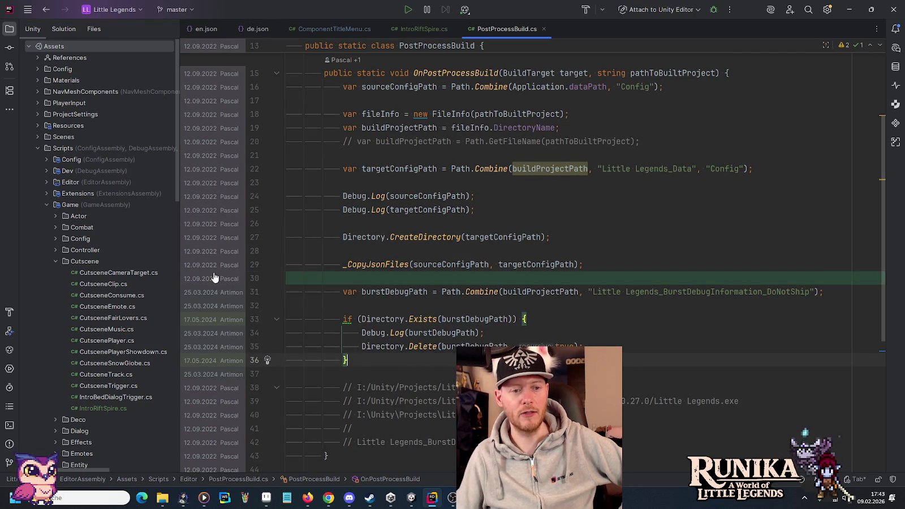
mouse_move(209, 258)
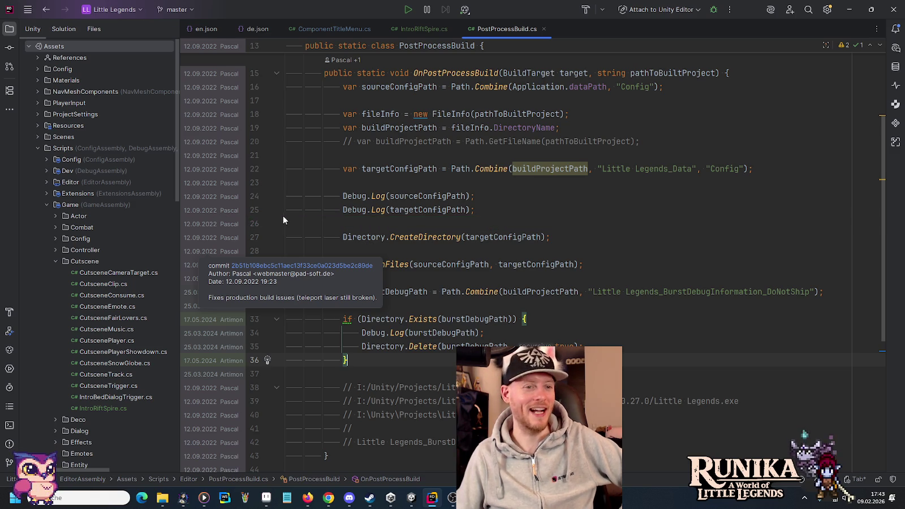
scroll(208, 207, up, 4)
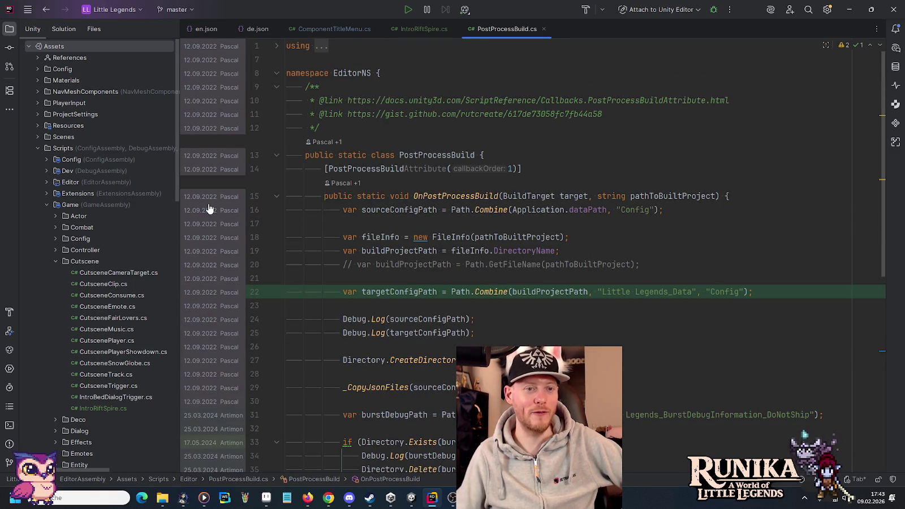
scroll(209, 207, down, 5)
click(372, 315)
key(Up)
key(Up)
key(End)
key(shift+Home)
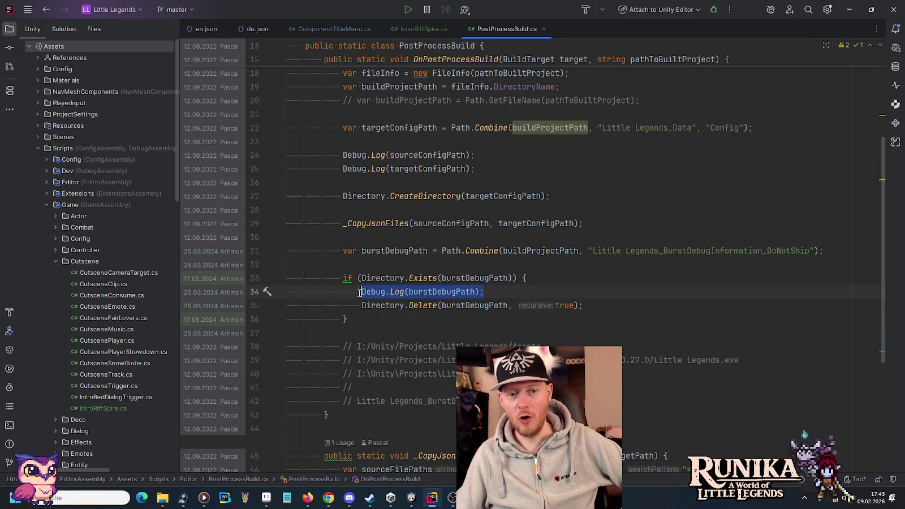
drag(365, 316, 363, 237)
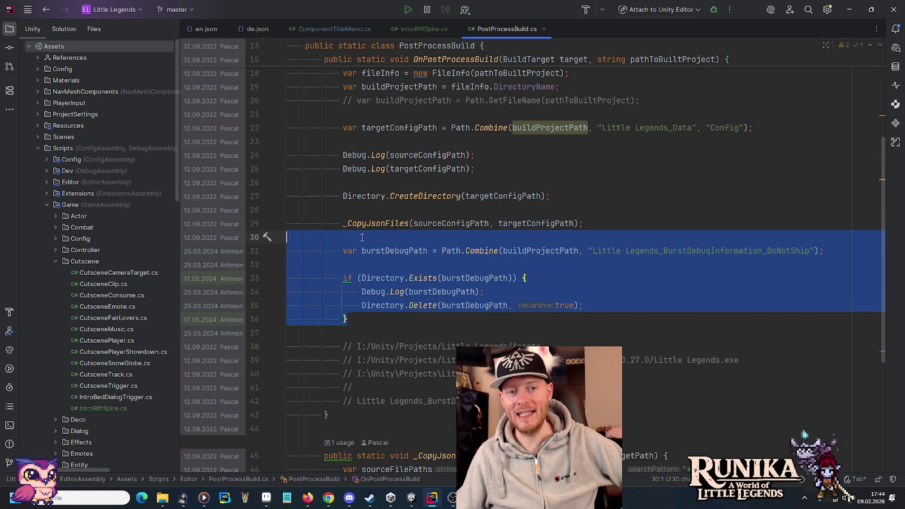
scroll(363, 237, down, 1)
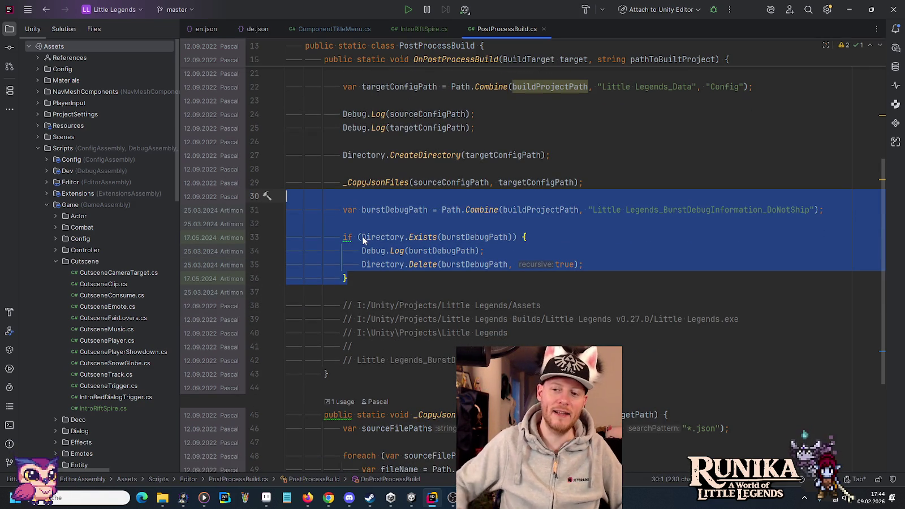
scroll(363, 237, down, 2)
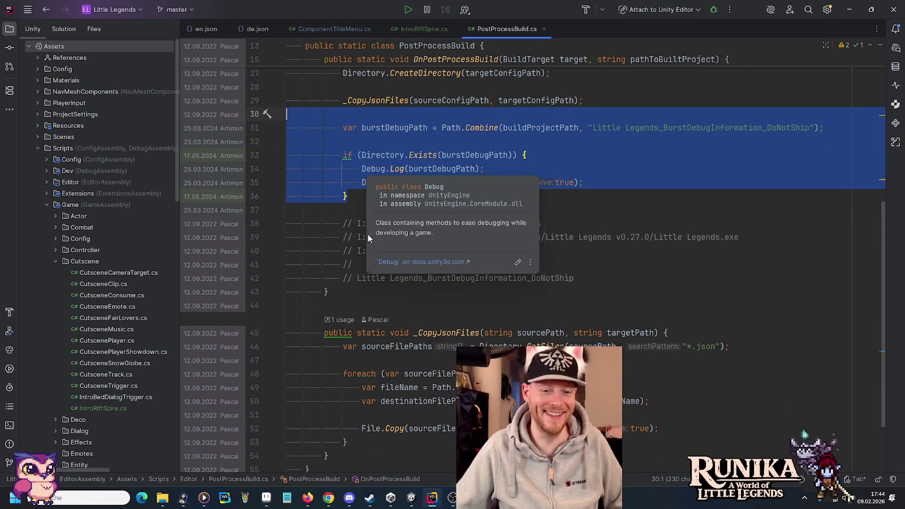
right_click(235, 203)
click(259, 209)
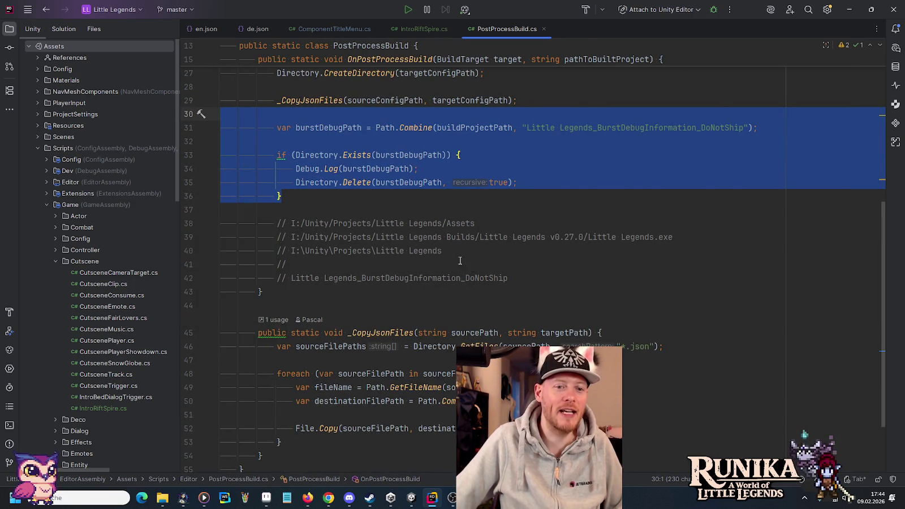
click(519, 280)
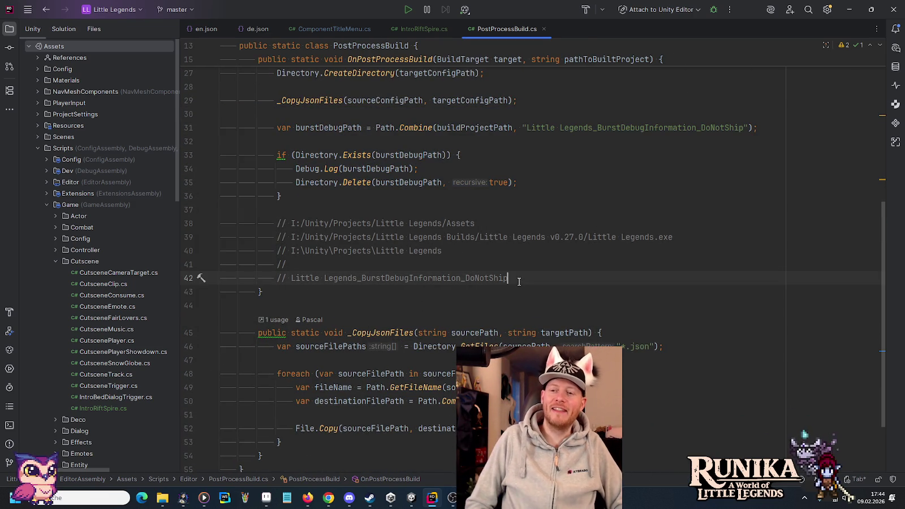
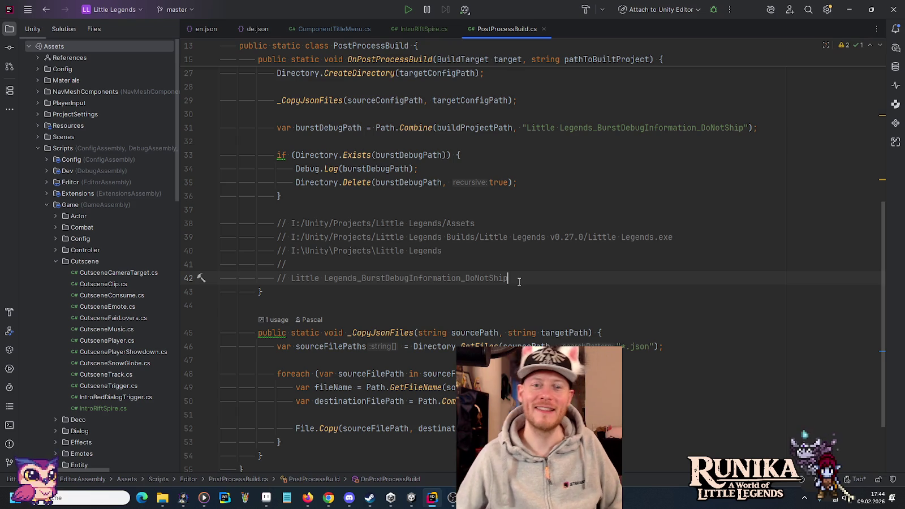
Close the PostProcessBuild.cs tab after reviewing its debug cleanup block.
scroll(570, 201, up, 2)
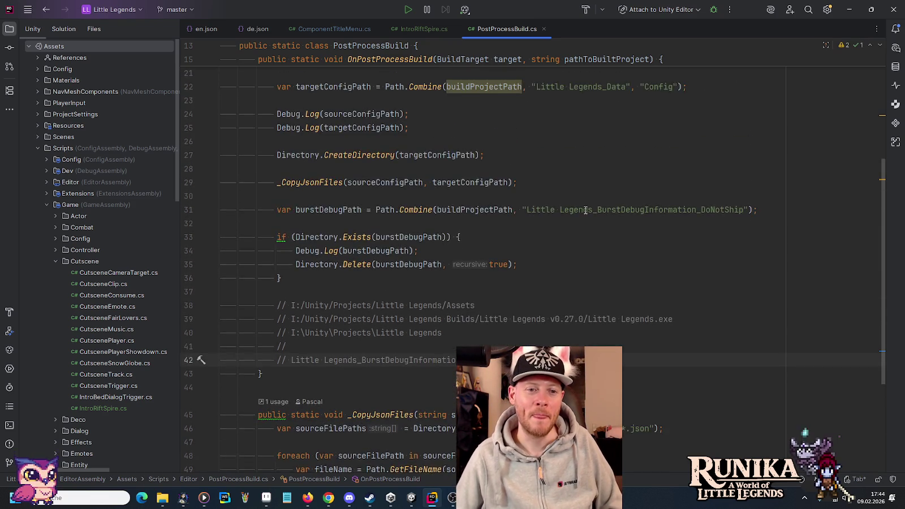
scroll(586, 211, up, 1)
drag(354, 333, 363, 237)
click(363, 237)
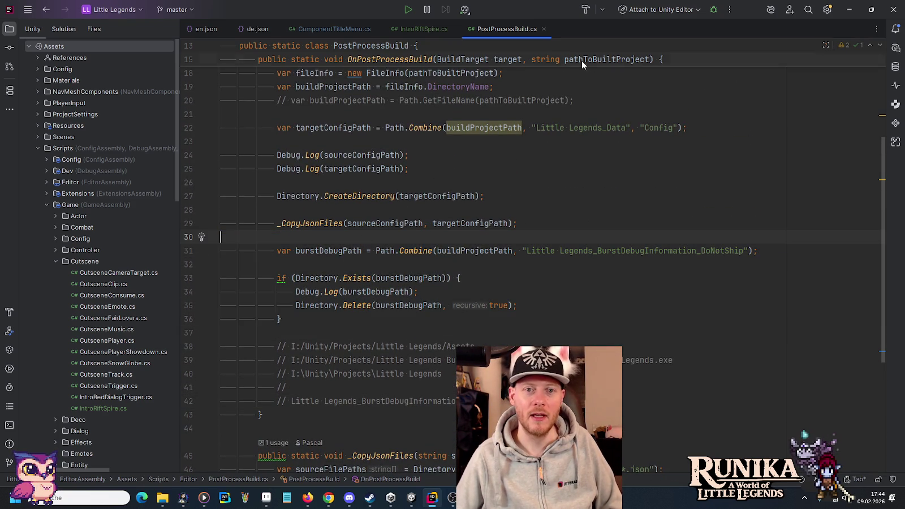
click(543, 29)
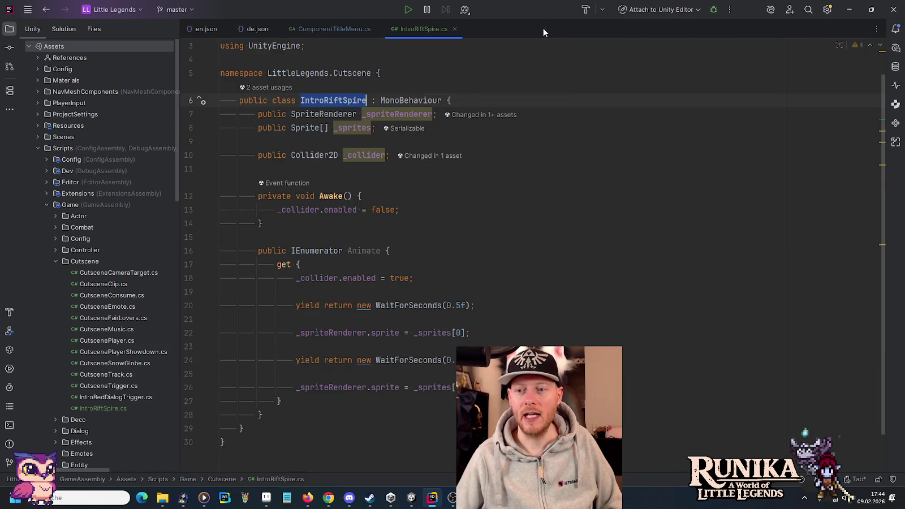
Reveal IntroRiftSpire.cs in the project tree from its Animate property line.
click(427, 251)
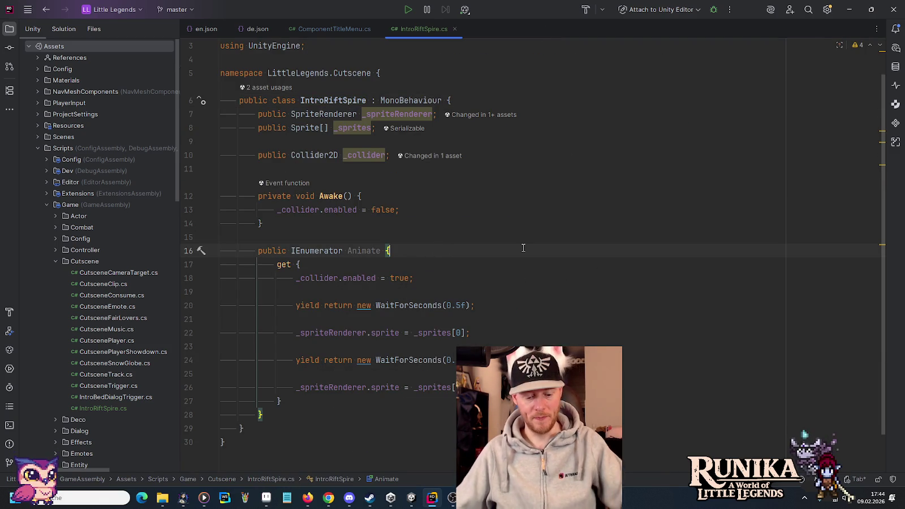
key(alt+shift+l)
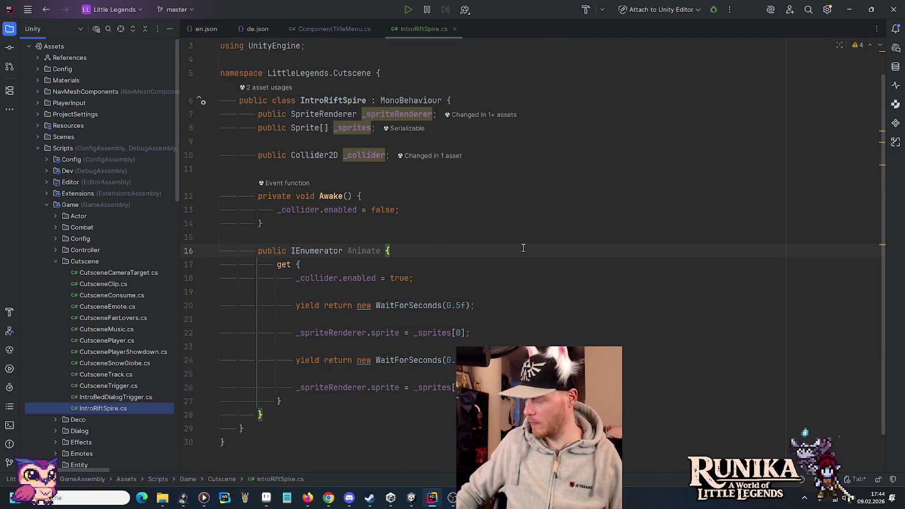
right_click(84, 262)
Create an IntroRiftSpireTrigger Unity script in the Cutscene folder and add it to Git.
mouse_move(121, 267)
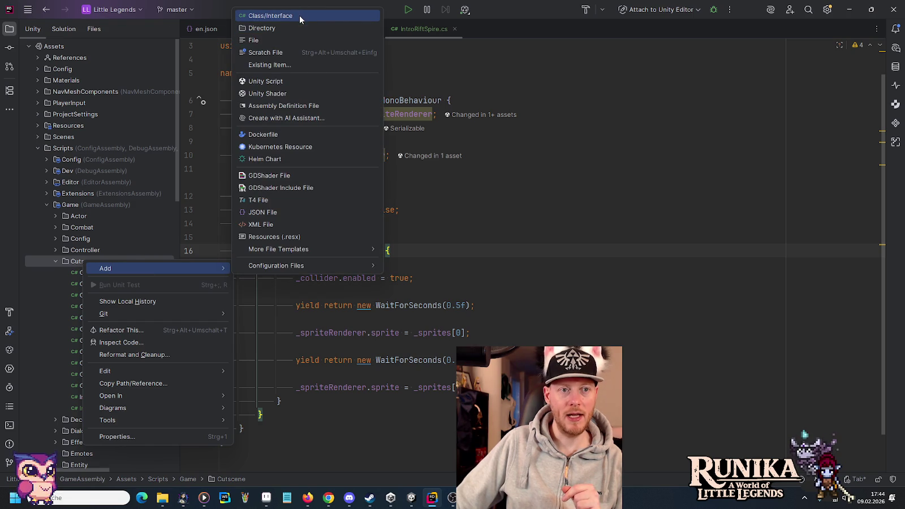
click(303, 80)
text(Intro)
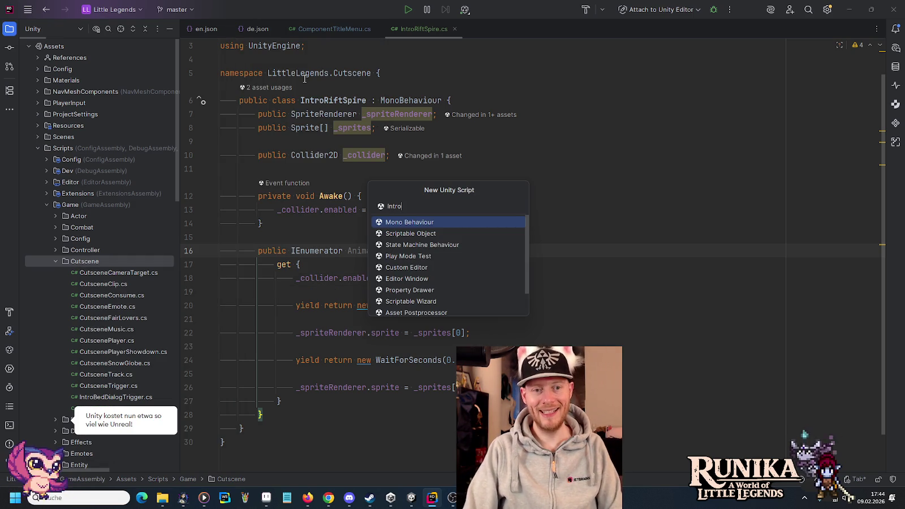
text(RiftSpr)
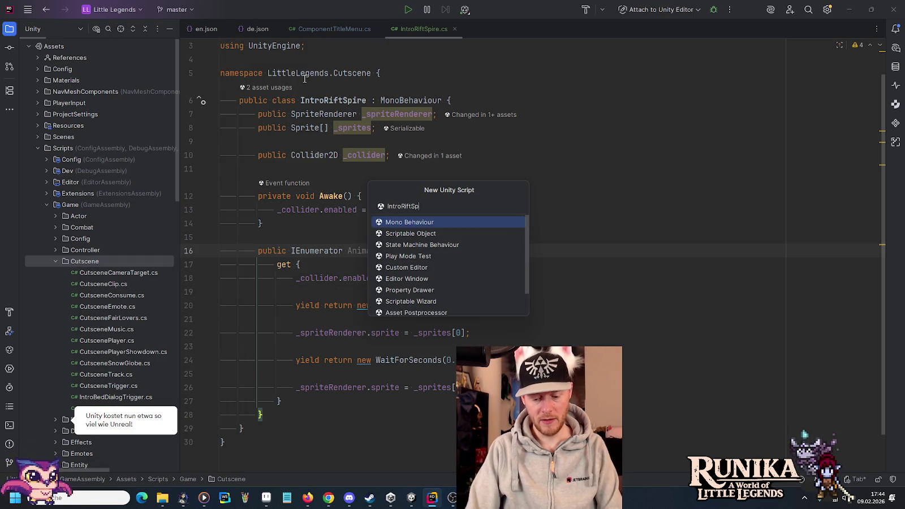
key(BackSpace)
text(ireTrigger)
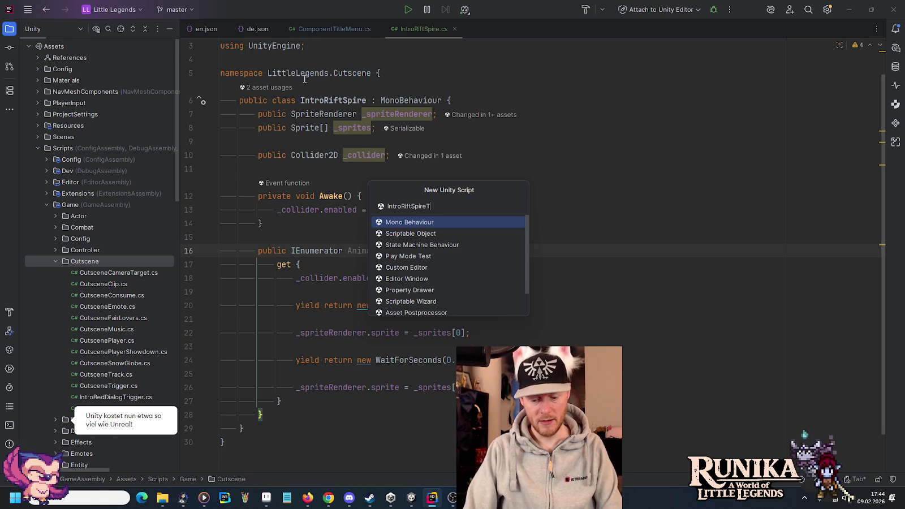
key(Return)
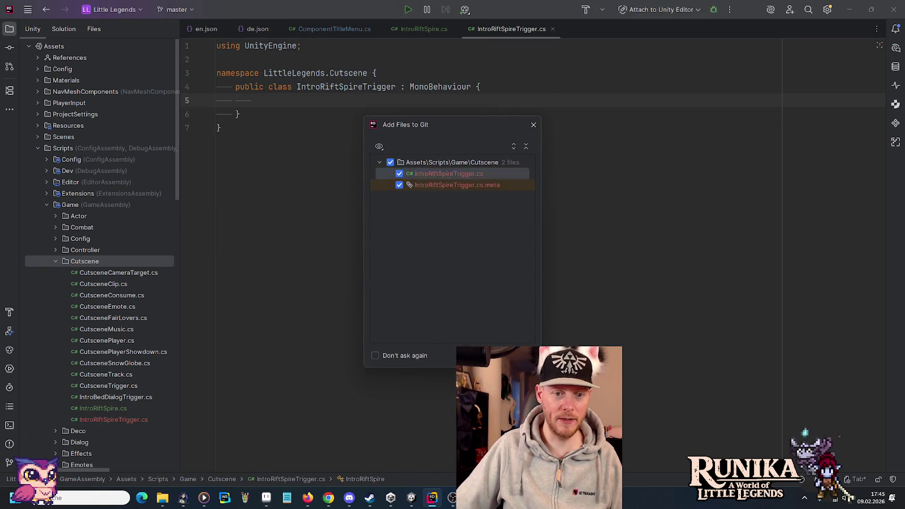
key(Return)
Declare a public IntroRiftSpire field named _introRiftSpire in the trigger script.
text(public )
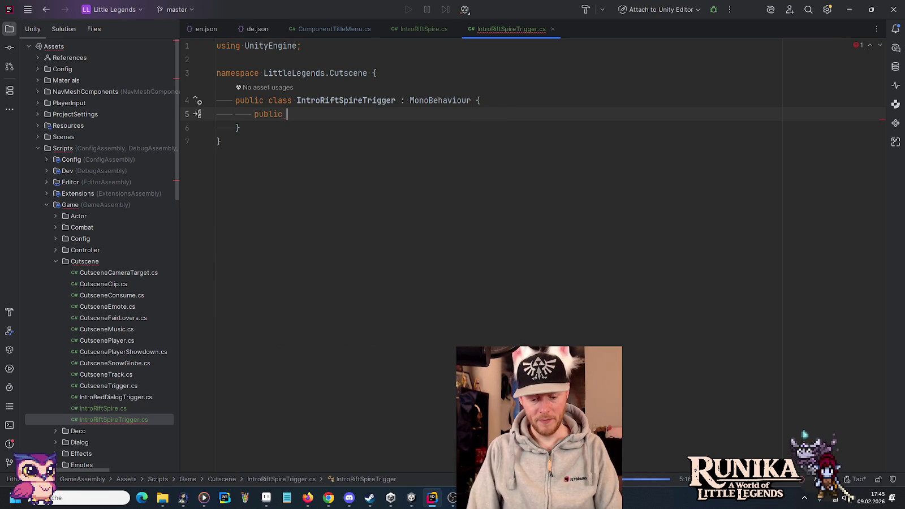
text(IRS)
key(Escape)
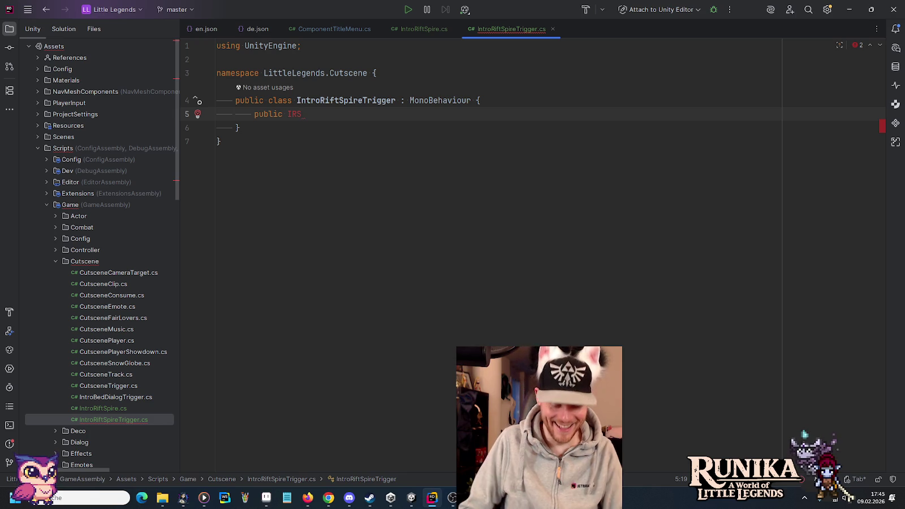
key(ctrl+space)
key(Return)
key(Tab)
Add an OnTriggerEnter2D method that references the _introRiftSpire field.
key(Return)
key(Return)
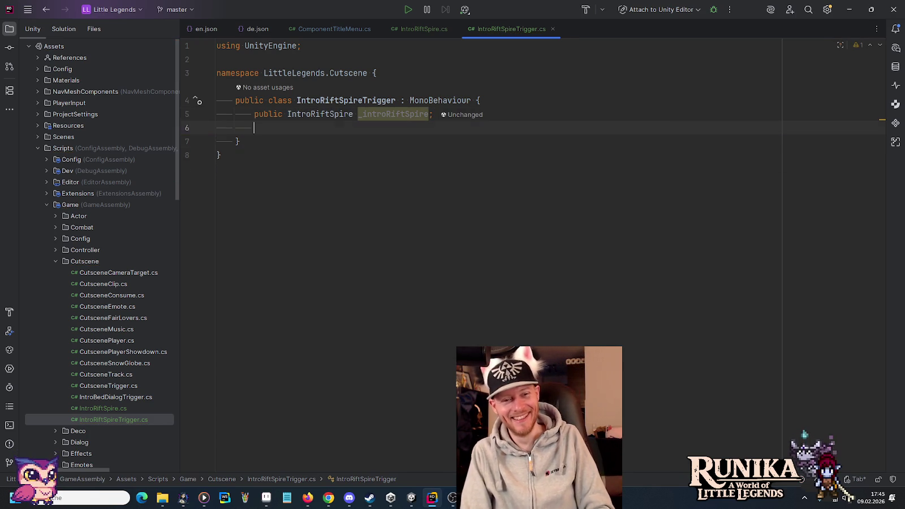
text(On)
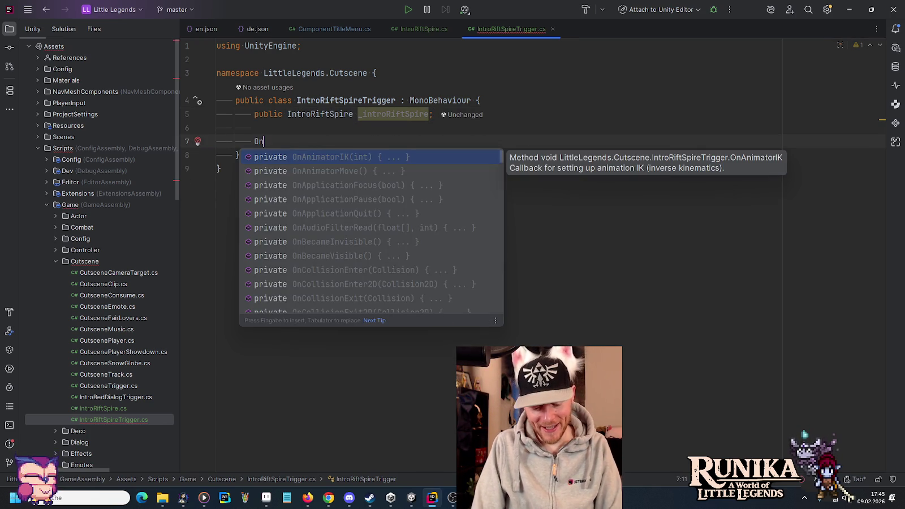
text(Trig)
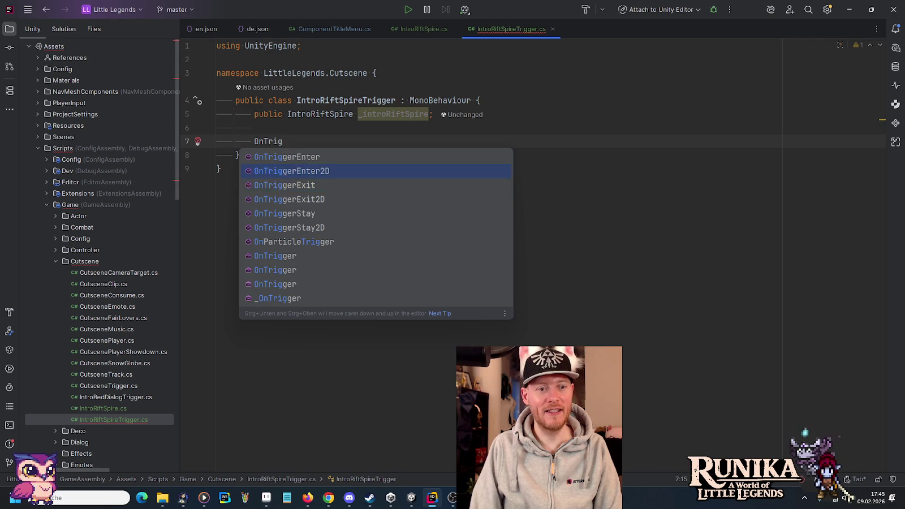
key(Return)
text(_)
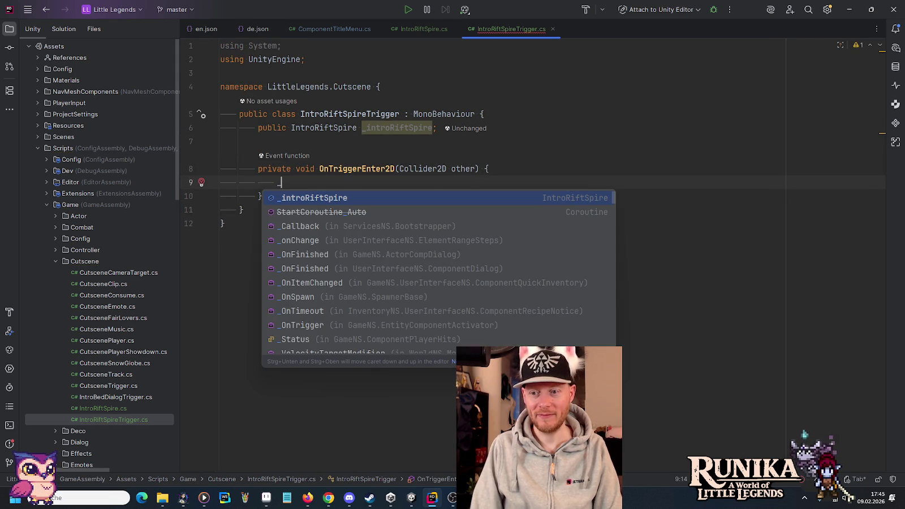
key(Return)
text(.)
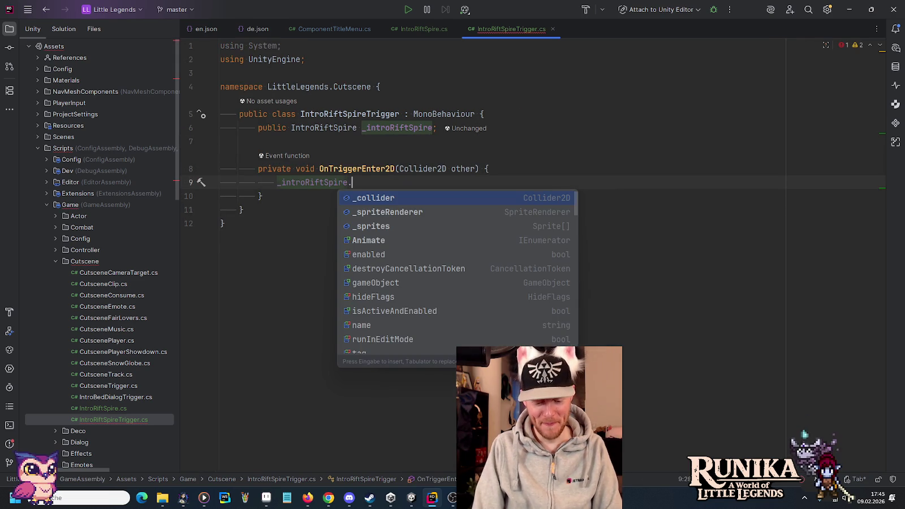
Make the field an IntroRiftSpire[] array and remove the unused using System line.
click(352, 168)
click(357, 128)
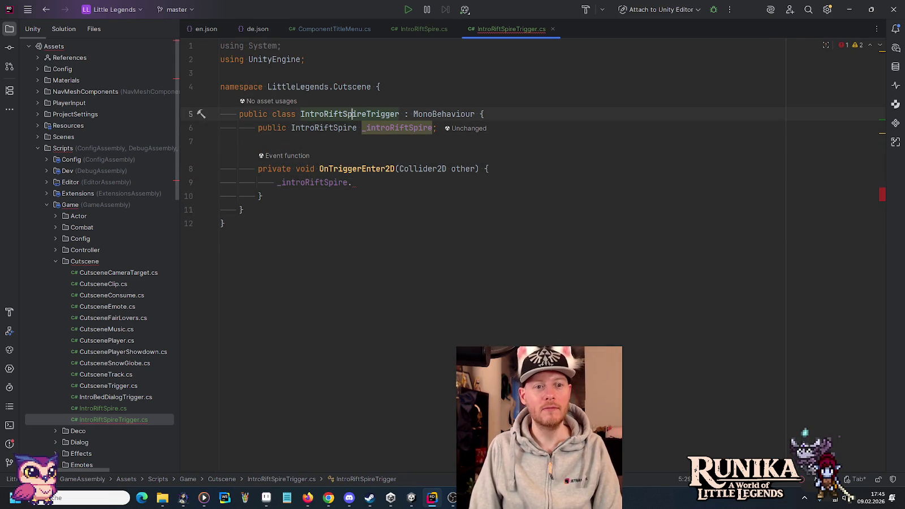
text([)
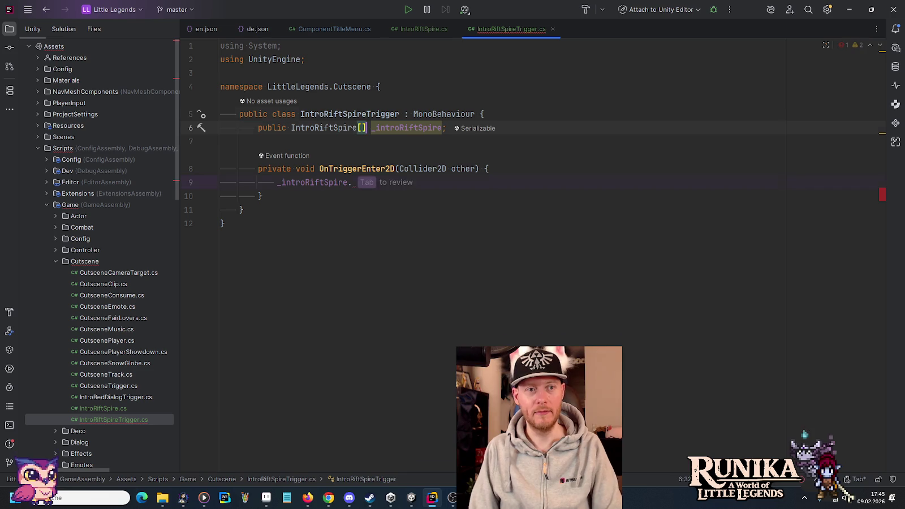
key(Up)
key(Up)
key(Up)
key(alt+Return)
key(Return)
key(Down)
key(Down)
key(Down)
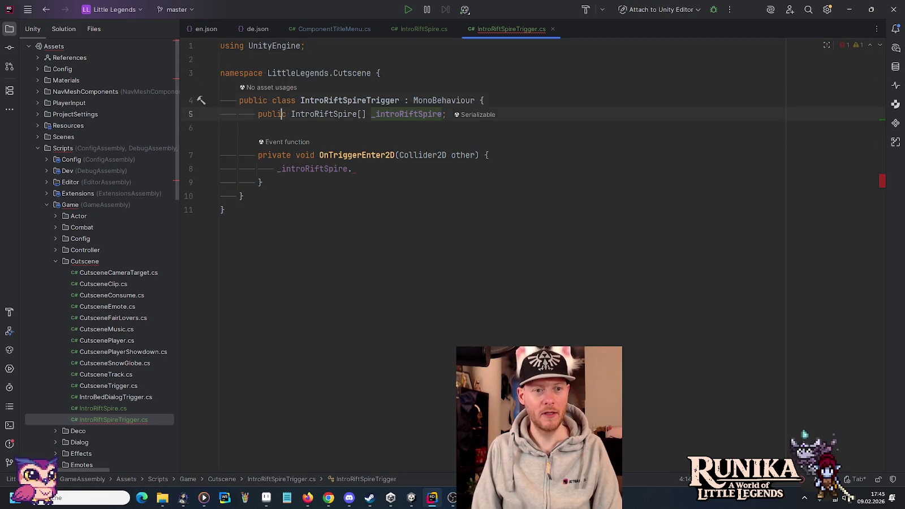
key(End)
Write a foreach loop calling Animate on each spire, then jump to Animate's declaration.
text(ore)
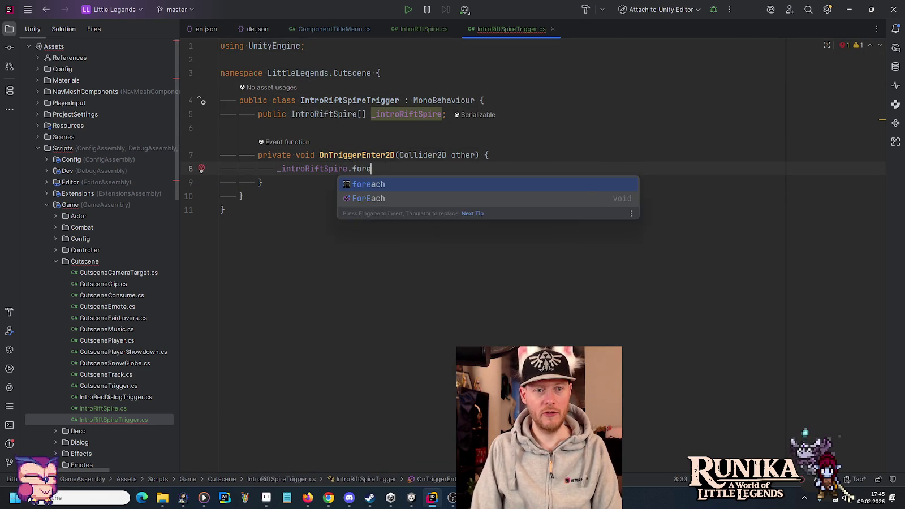
key(Return)
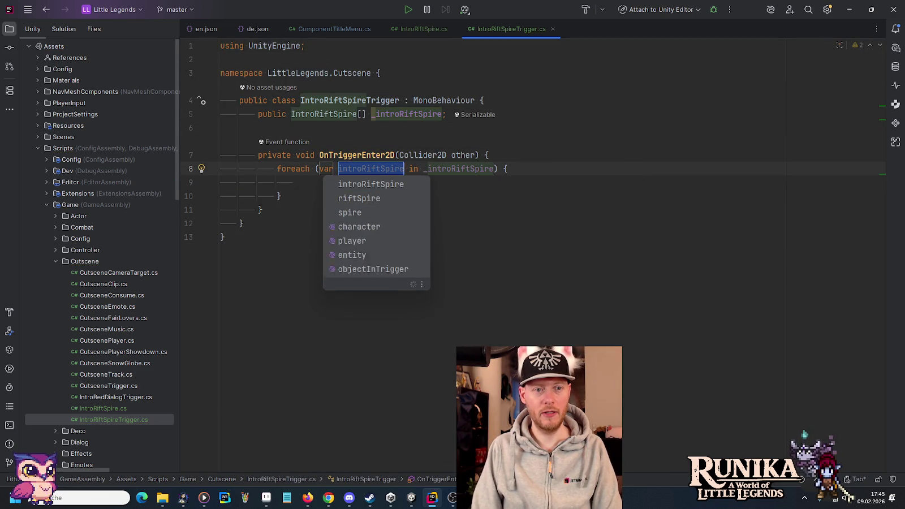
key(Return)
text(i)
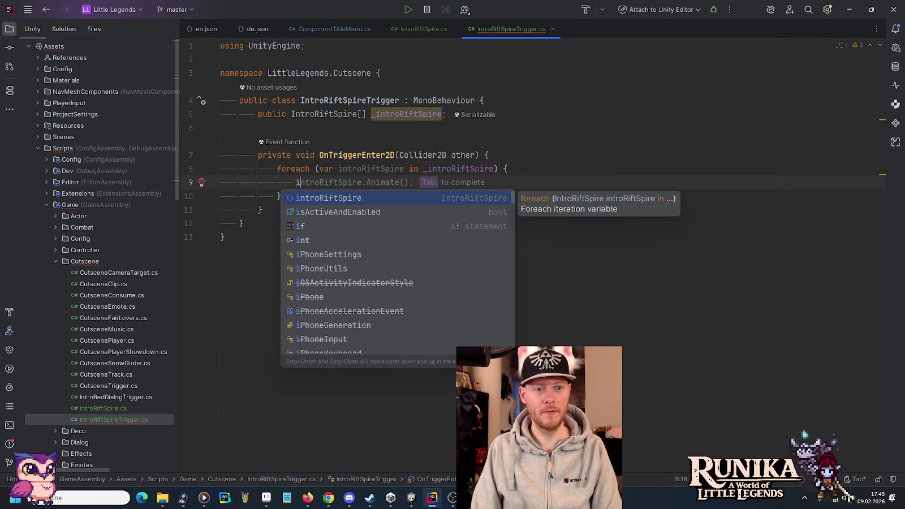
key(Tab)
key(BackSpace)
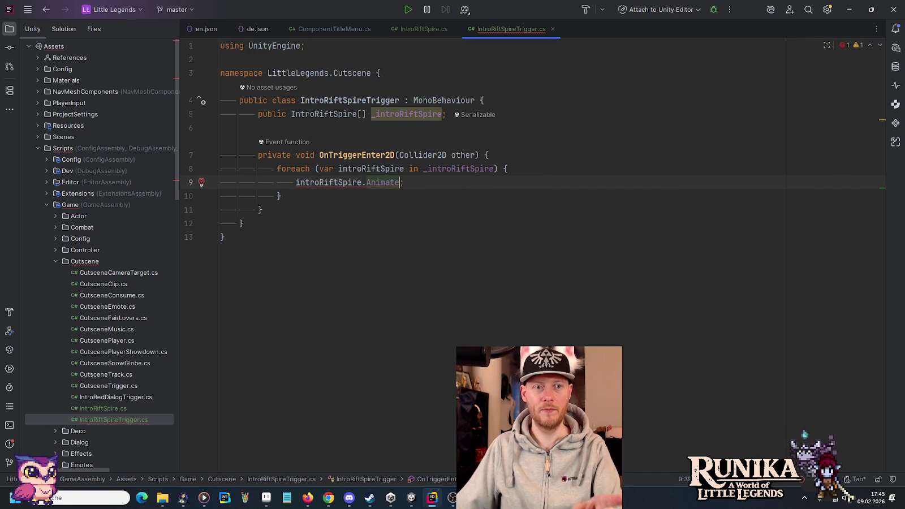
key(ctrl+b)
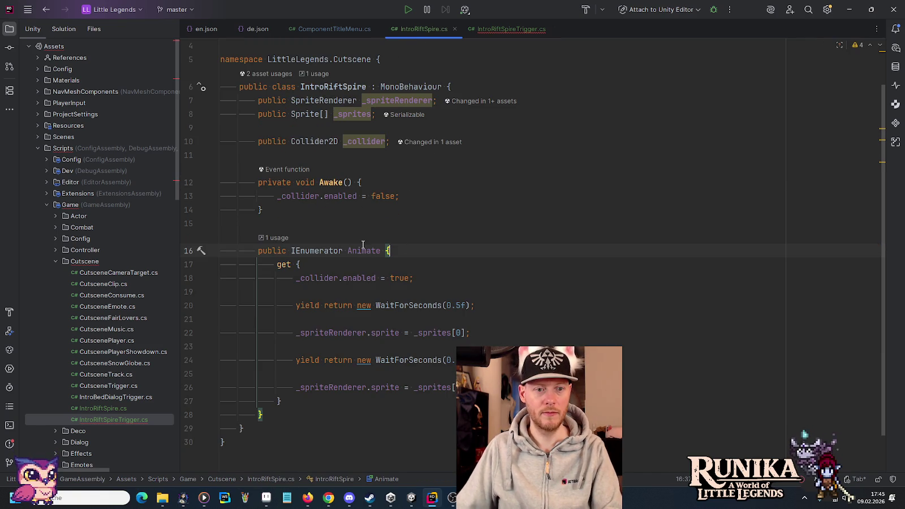
click(343, 216)
Add a Retract method to IntroRiftSpire that calls StartCoroutine(Animate).
key(Return)
key(Return)
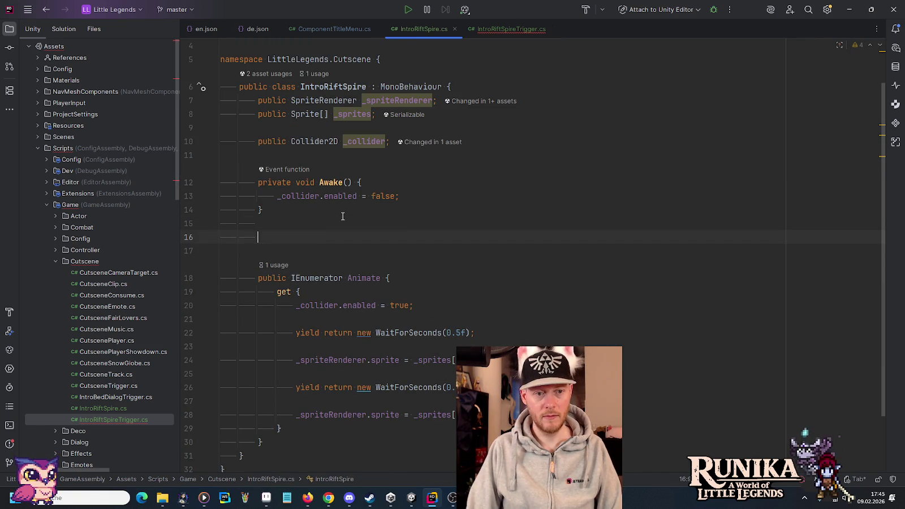
text(pu)
key(Return)
text(void Retract)
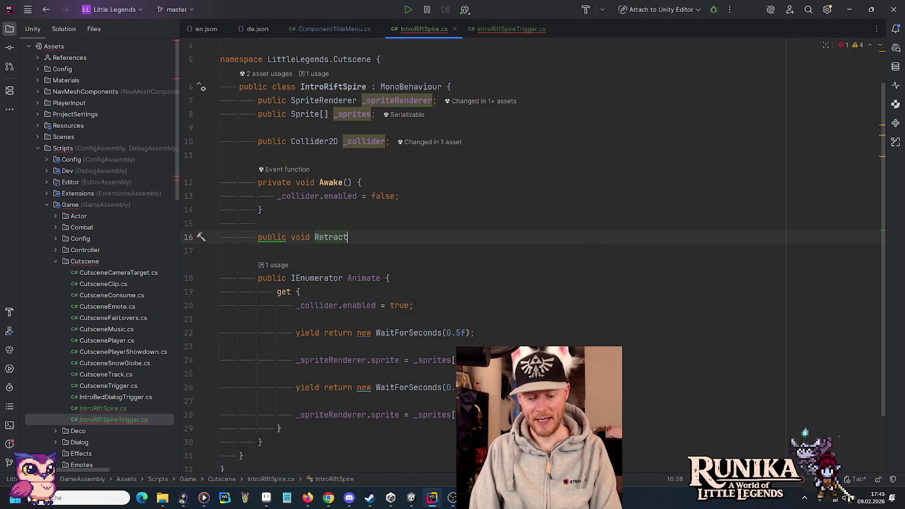
text(() {)
key(Return)
text(Sta)
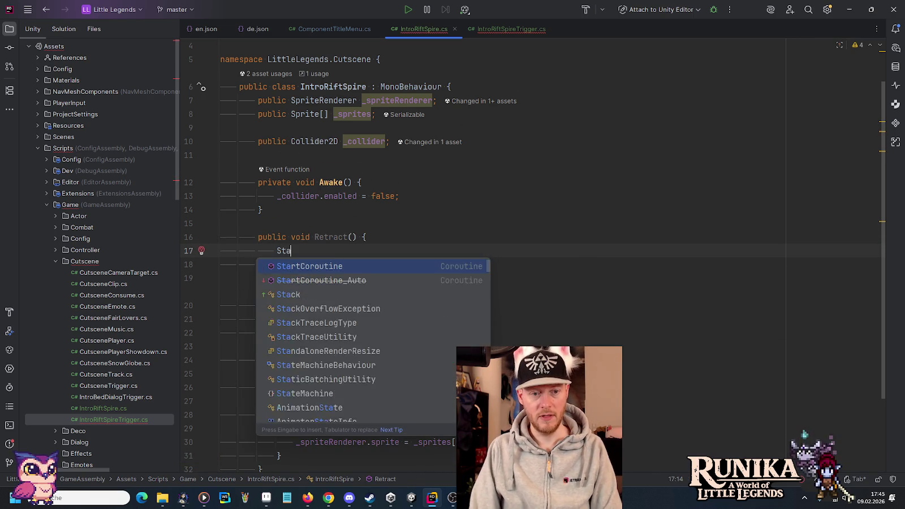
key(Return)
text(A)
key(Return)
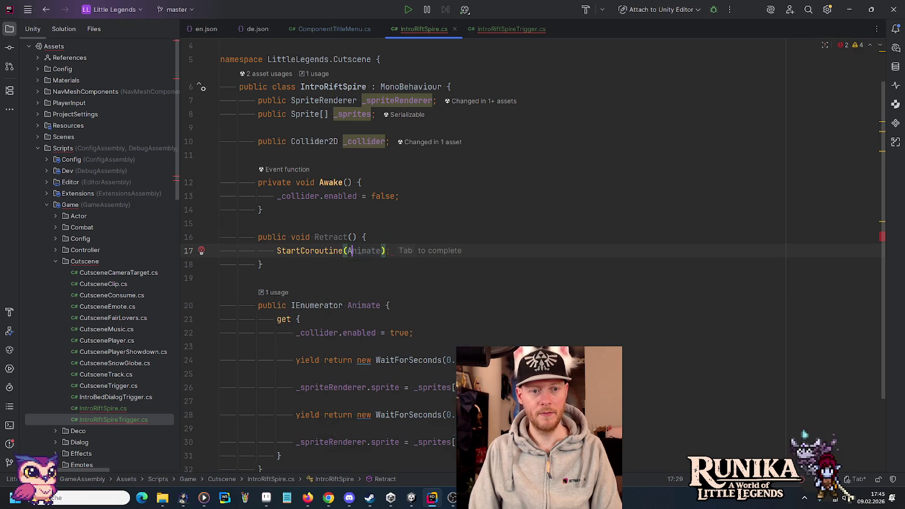
Change the trigger loop to call Retract() on each spire and switch back to Unity.
click(500, 33)
key(ctrl+BackSpace)
text(Re;)
key(Return)
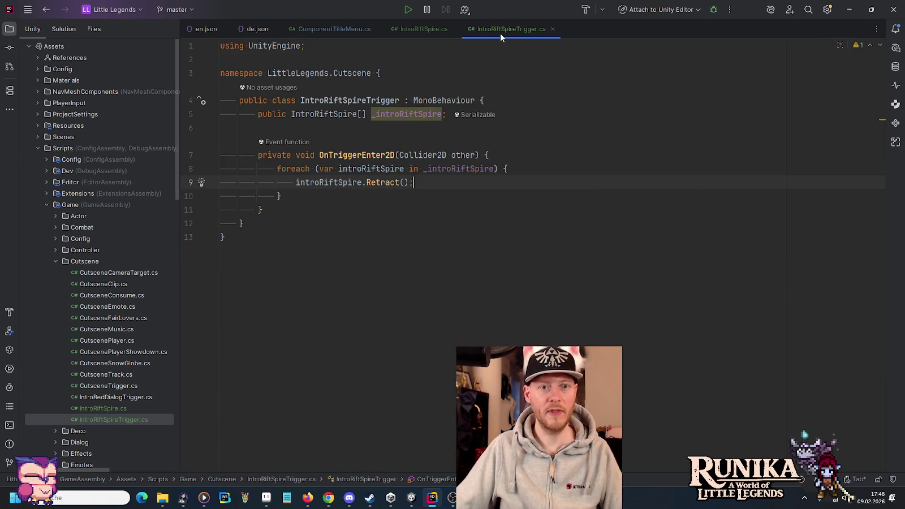
click(425, 29)
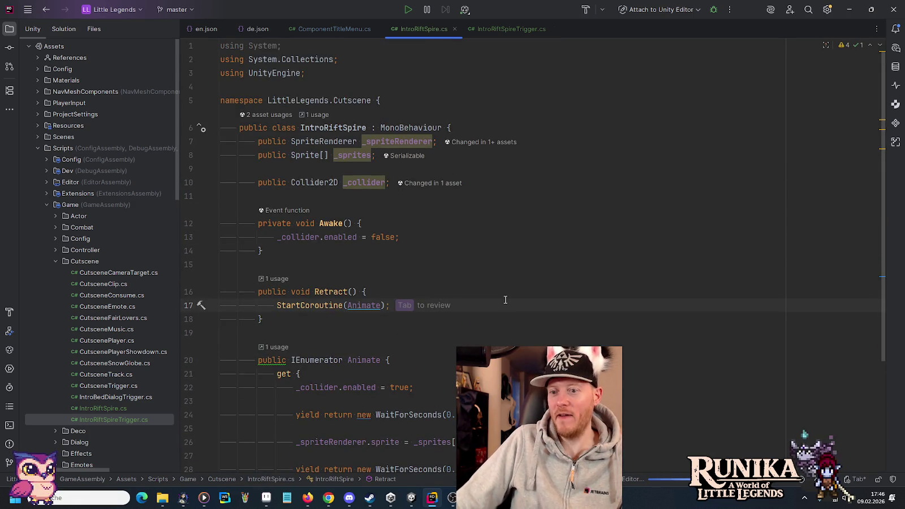
click(518, 35)
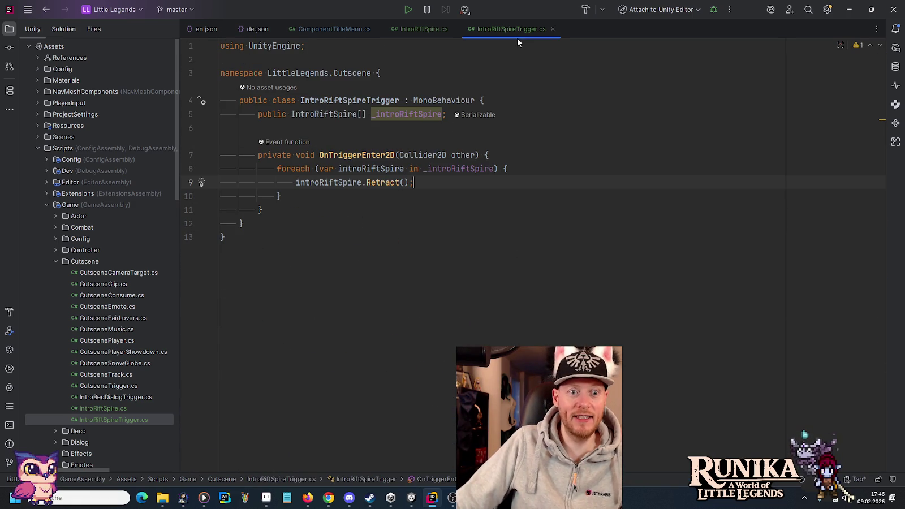
mouse_move(411, 498)
click(385, 460)
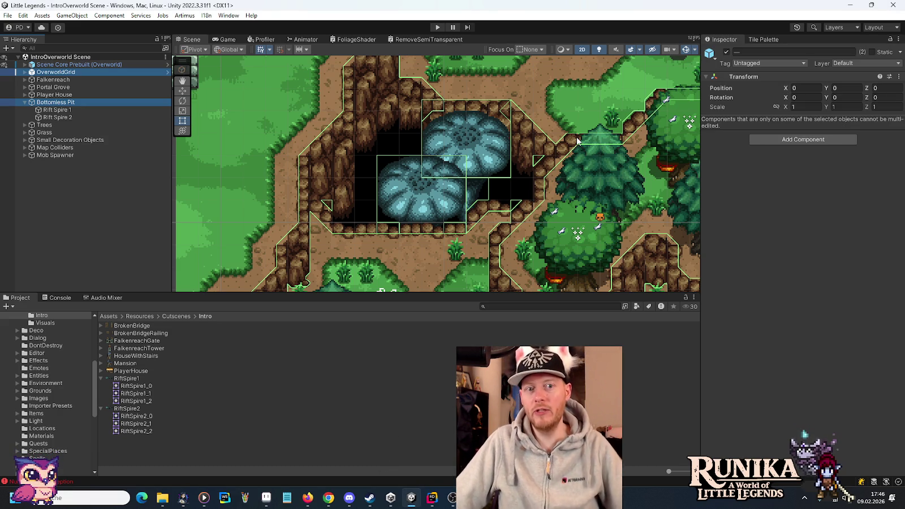
Create an empty child of Bottomless Pit named RiftSpireTrigger, undoing accidental duplicate objects.
drag(556, 123, 537, 187)
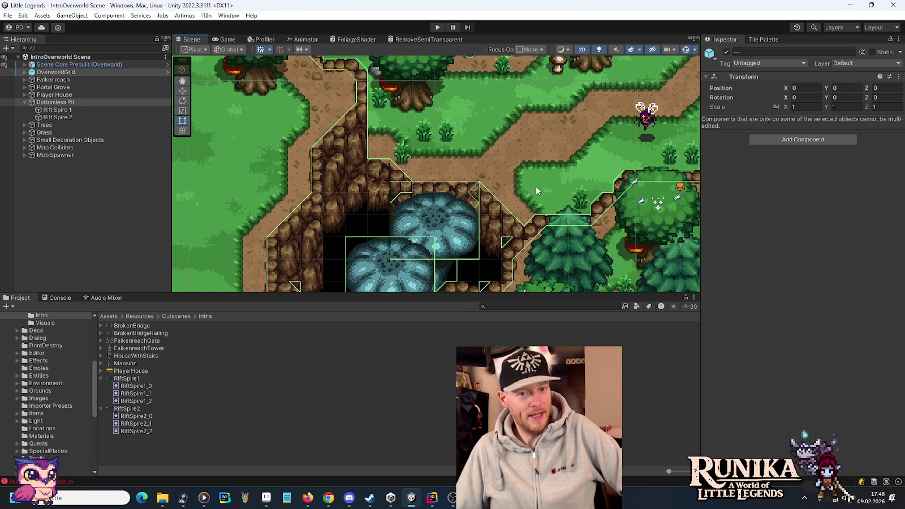
right_click(79, 104)
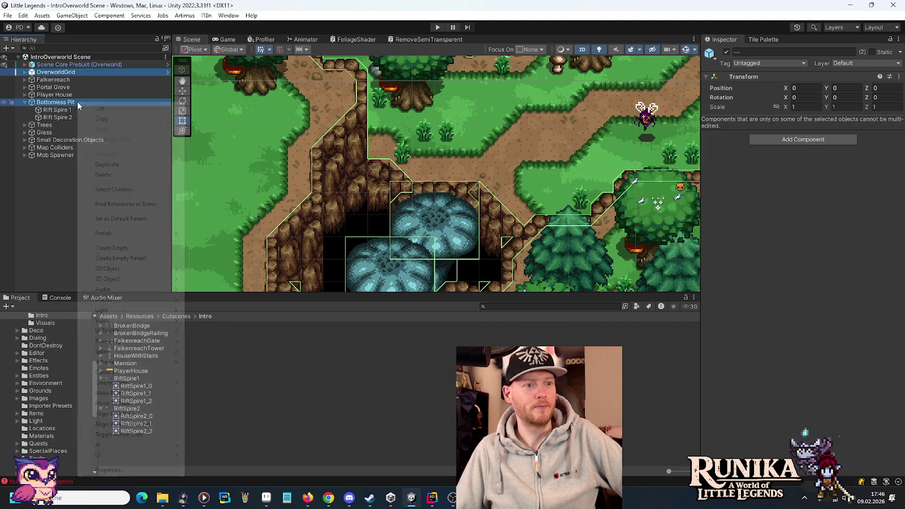
click(116, 248)
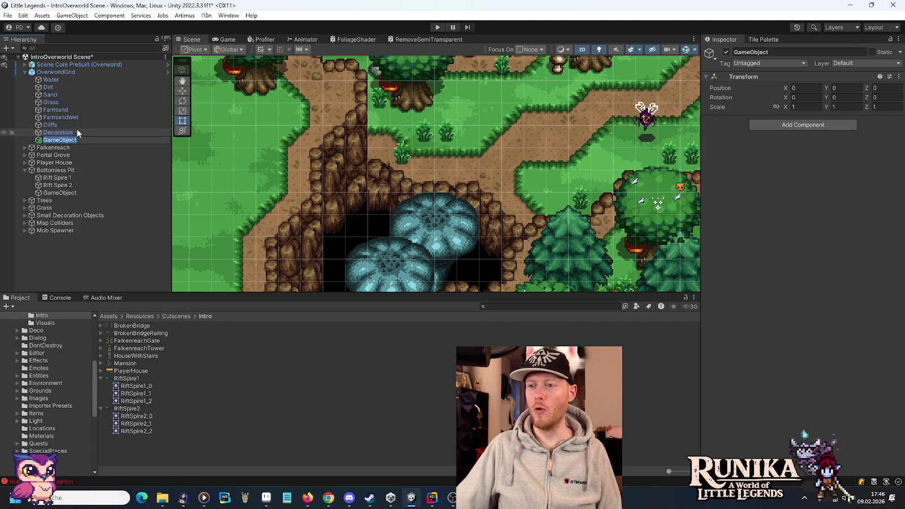
key(ctrl+z)
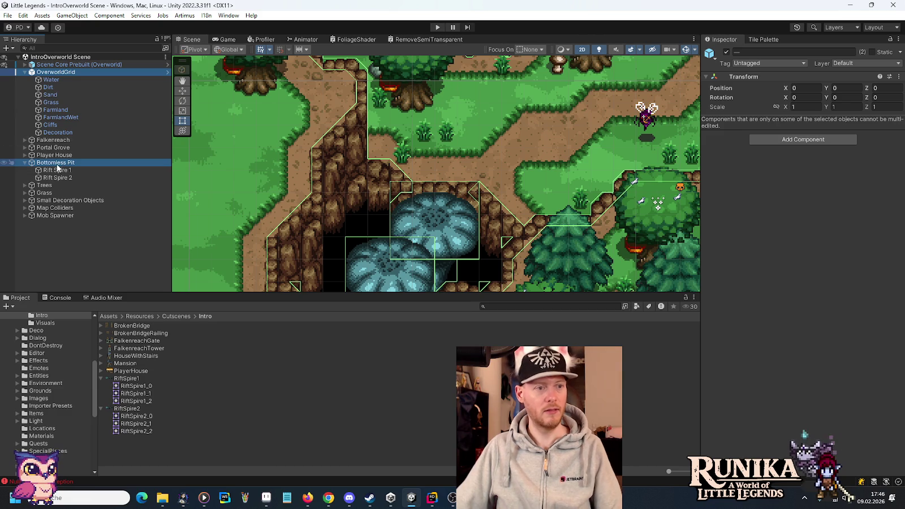
right_click(58, 165)
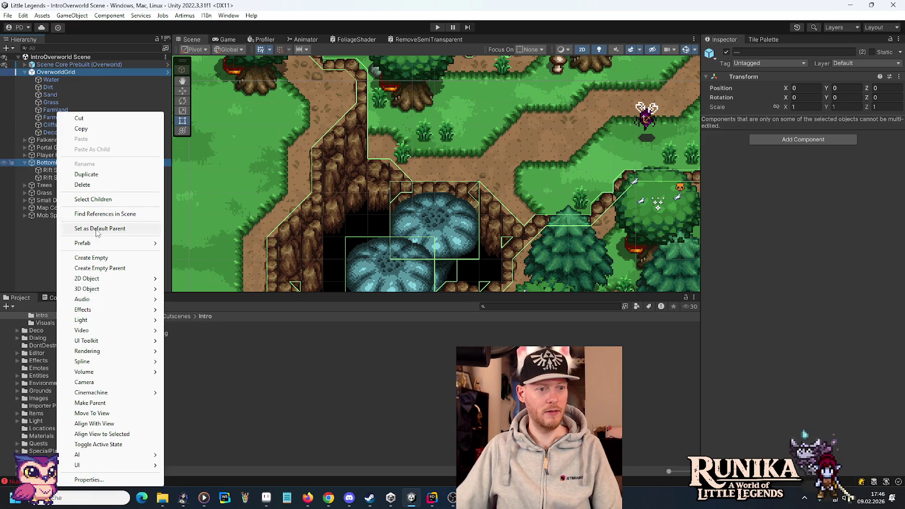
click(97, 258)
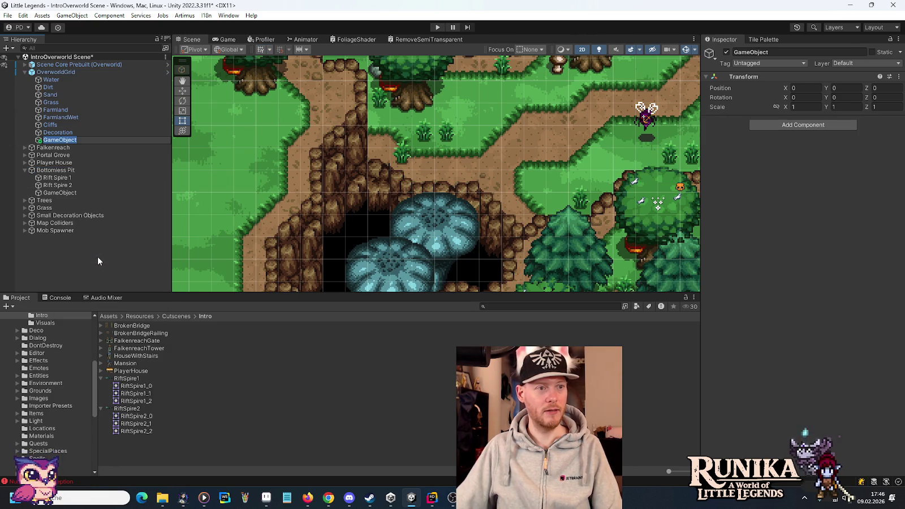
key(ctrl+z)
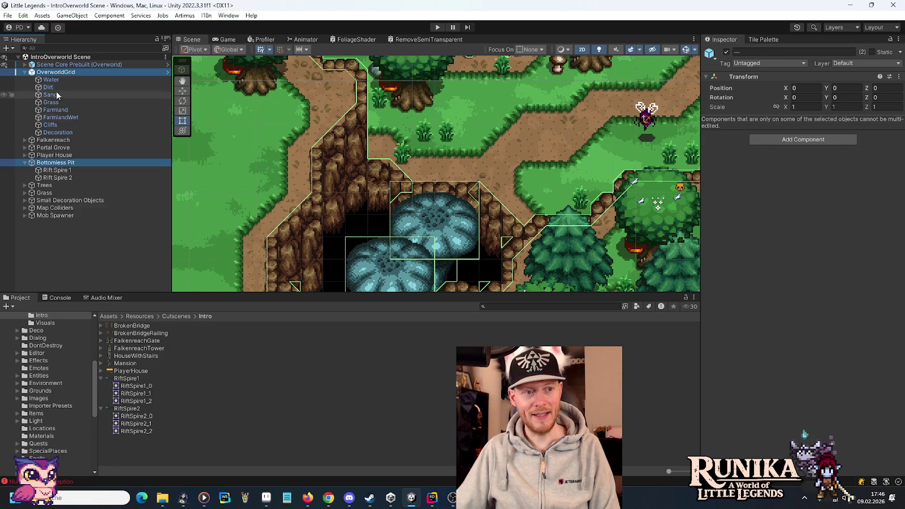
click(55, 163)
right_click(57, 163)
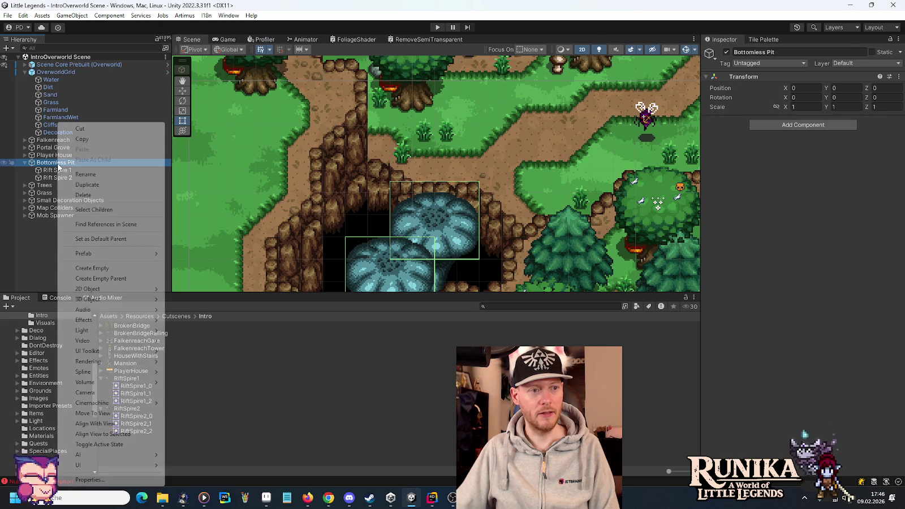
click(83, 268)
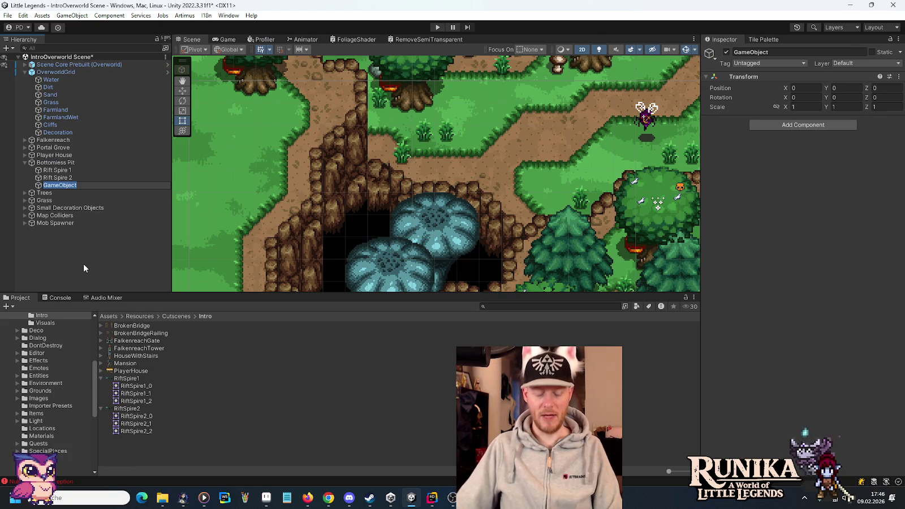
text(Rift)
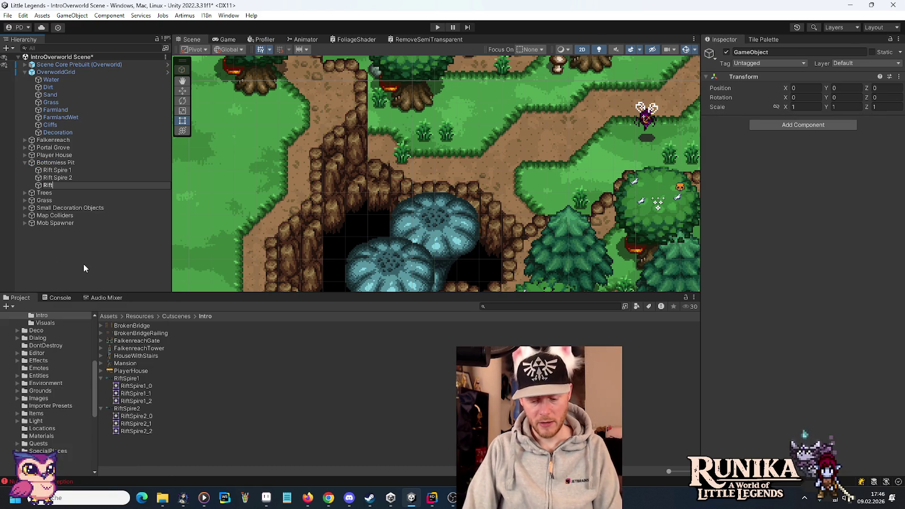
text(Sp)
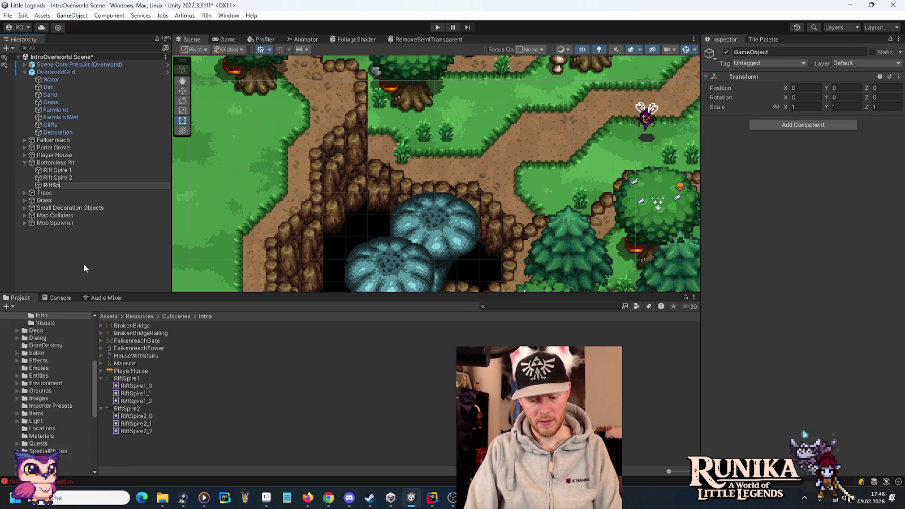
text(ireTrigger)
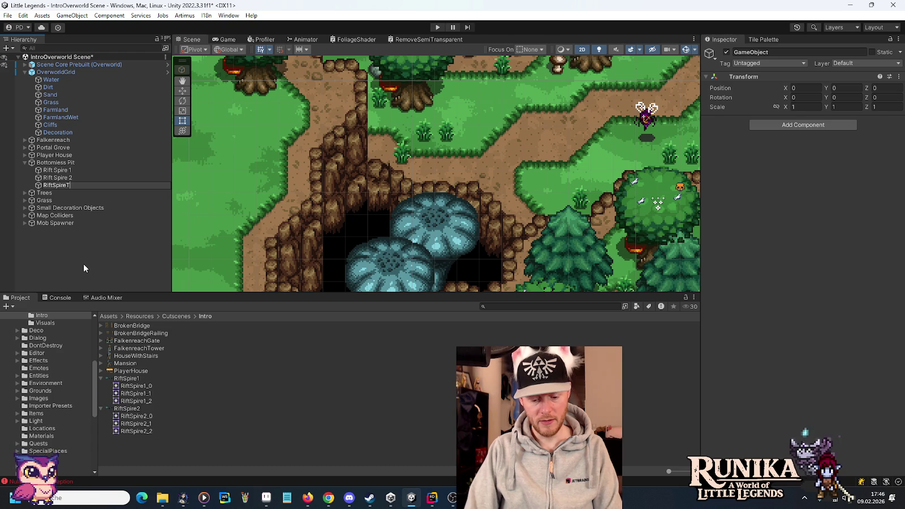
key(Return)
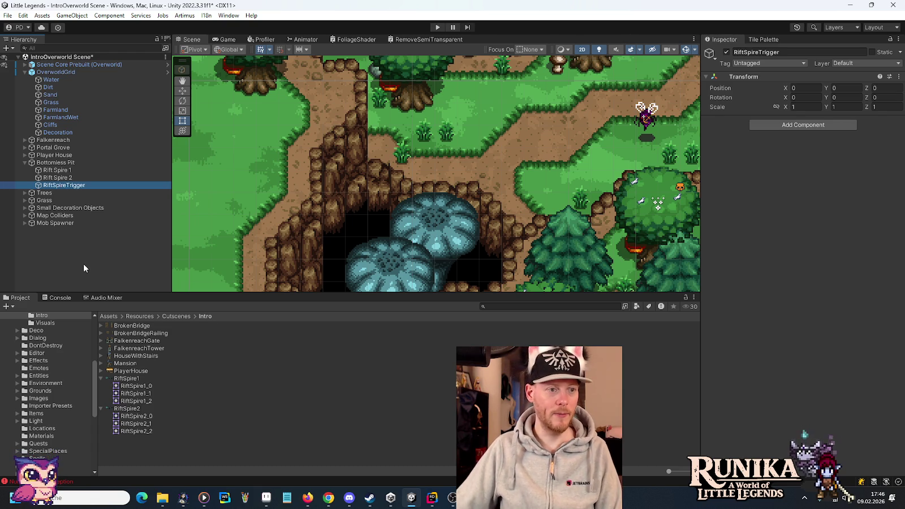
Rename the object to 'Rift Spire Trigger' to match the Rift Spire naming.
click(58, 170)
key(F2)
key(Home)
key(Right)
key(Right)
key(Right)
key(Delete)
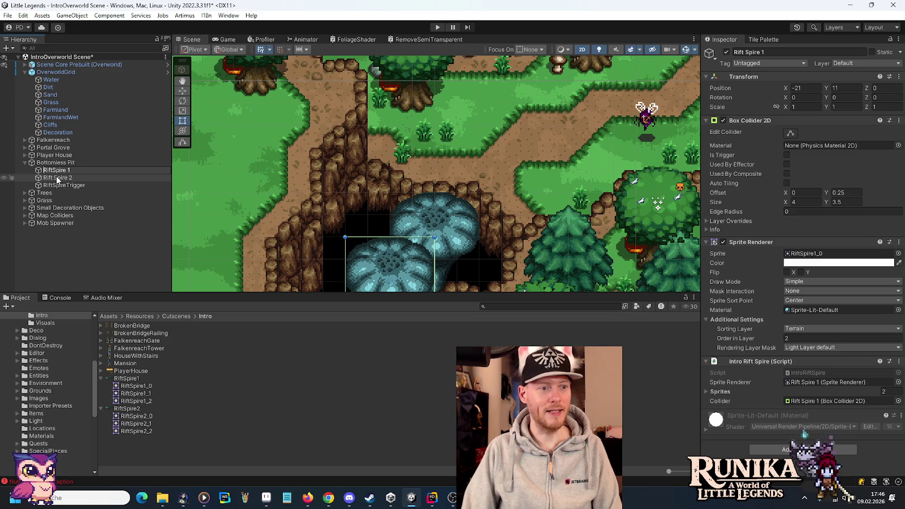
key(Escape)
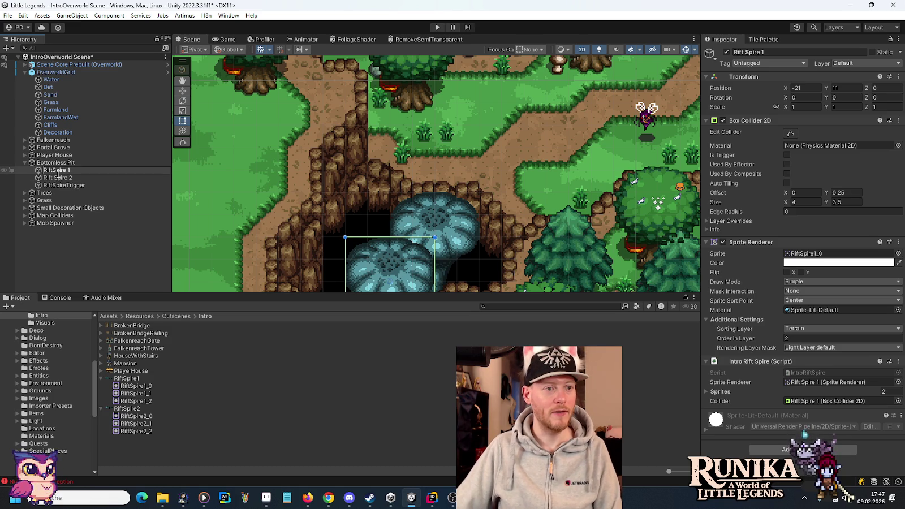
click(57, 185)
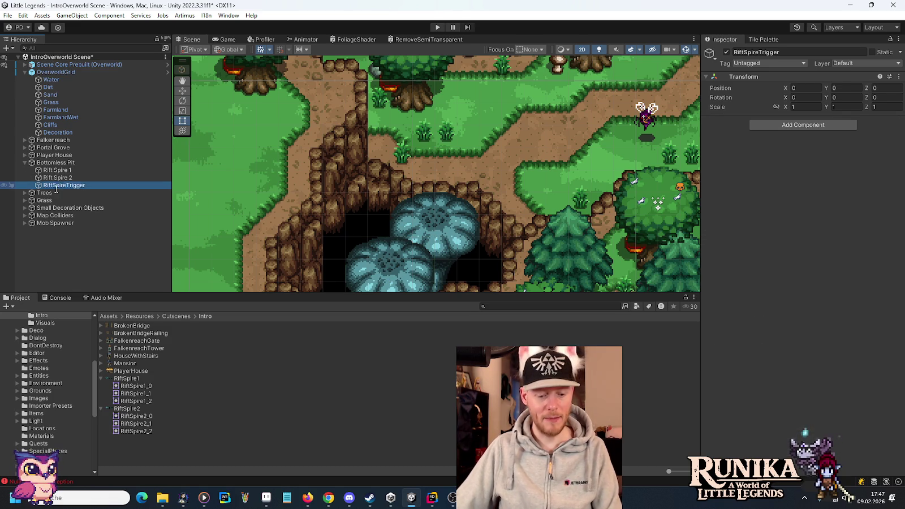
key(F2)
key(Home)
key(Right)
key(Right)
key(Right)
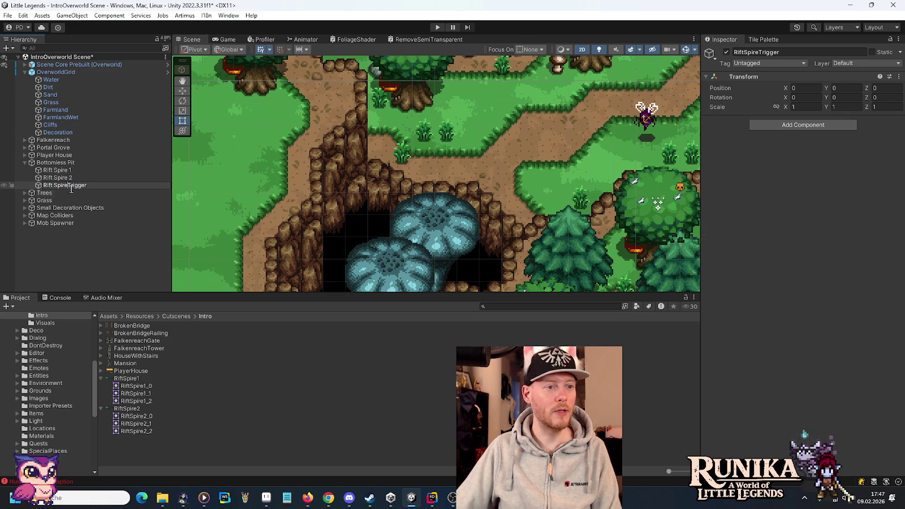
key(Return)
Add the Intro Rift Spire Trigger script with Rift Spire 2 assigned, plus a Polygon Collider 2D.
click(780, 126)
text(box)
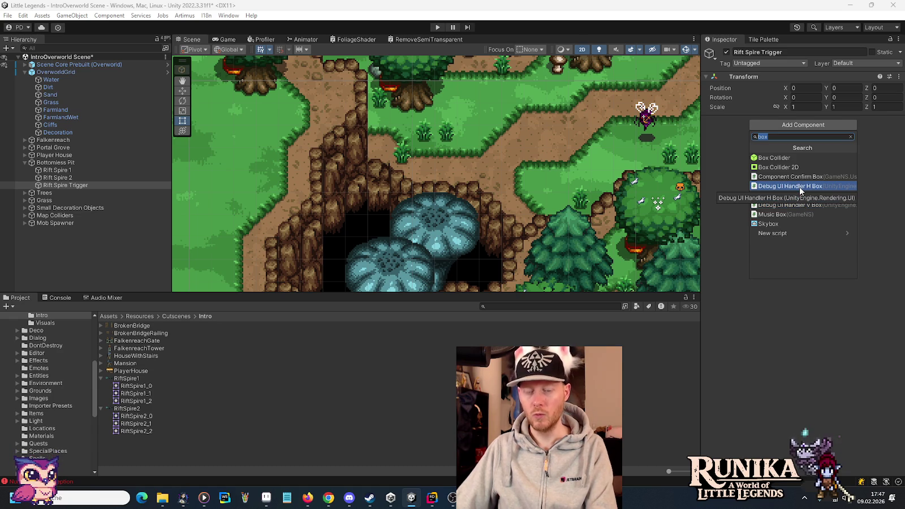
text(riftsp)
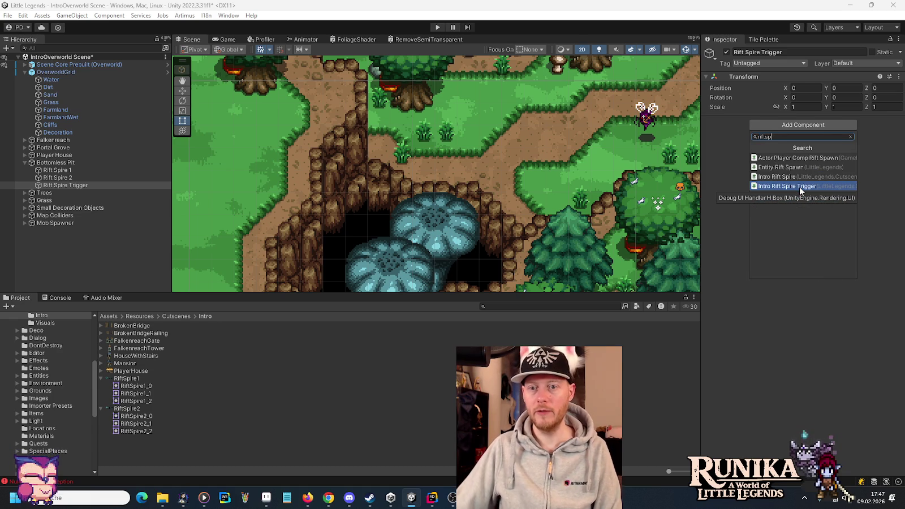
click(800, 187)
mouse_move(67, 179)
mouse_down()
mouse_move(170, 181)
mouse_move(464, 142)
mouse_move(733, 142)
mouse_move(85, 177)
mouse_move(242, 178)
mouse_move(739, 146)
mouse_up()
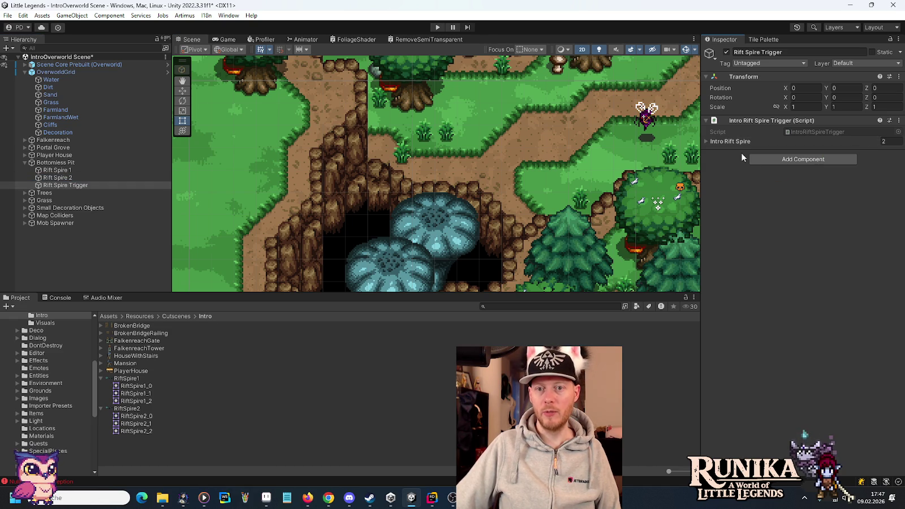
click(775, 161)
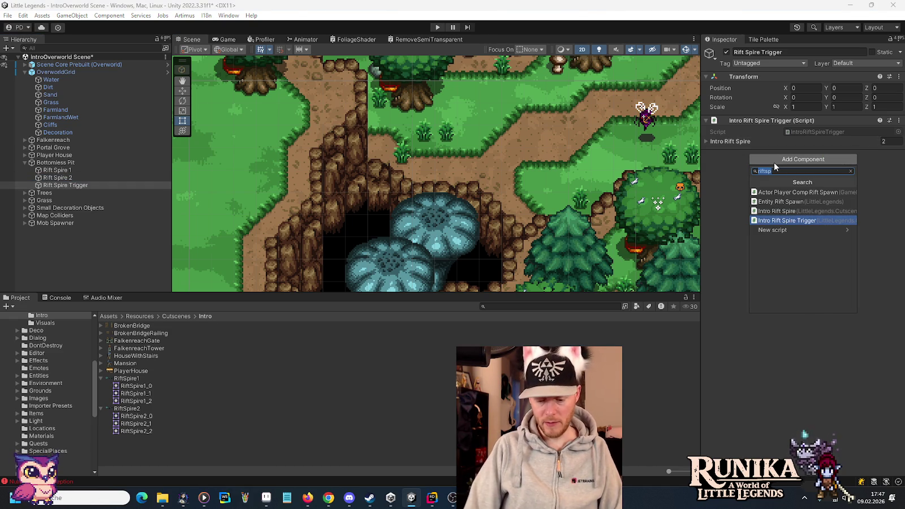
text(poly)
click(772, 192)
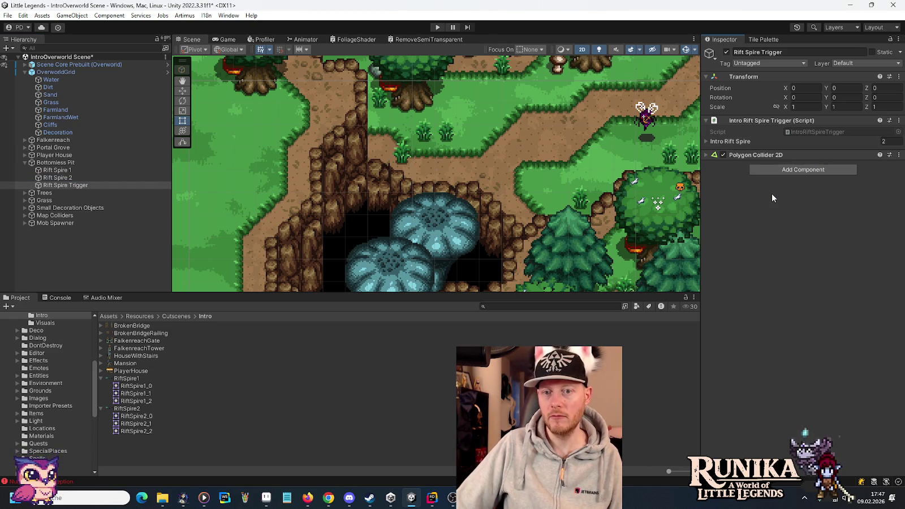
Move the trigger up and left to about (-21, 16) at the cliff edge.
key(f)
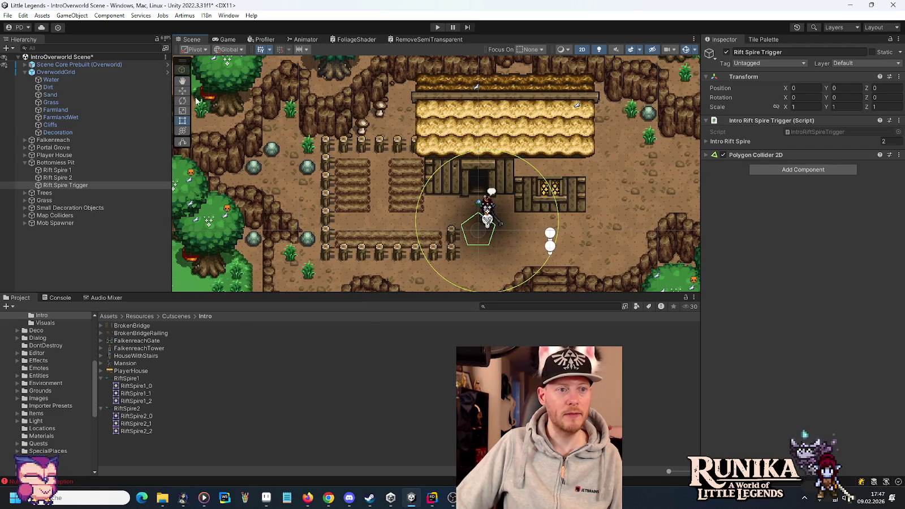
drag(481, 223, 252, 84)
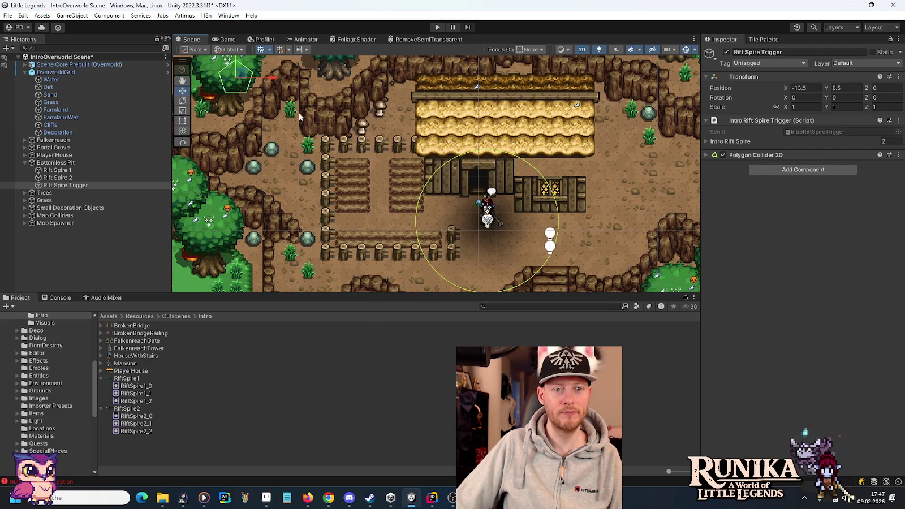
key(f)
drag(486, 209, 441, 82)
key(f)
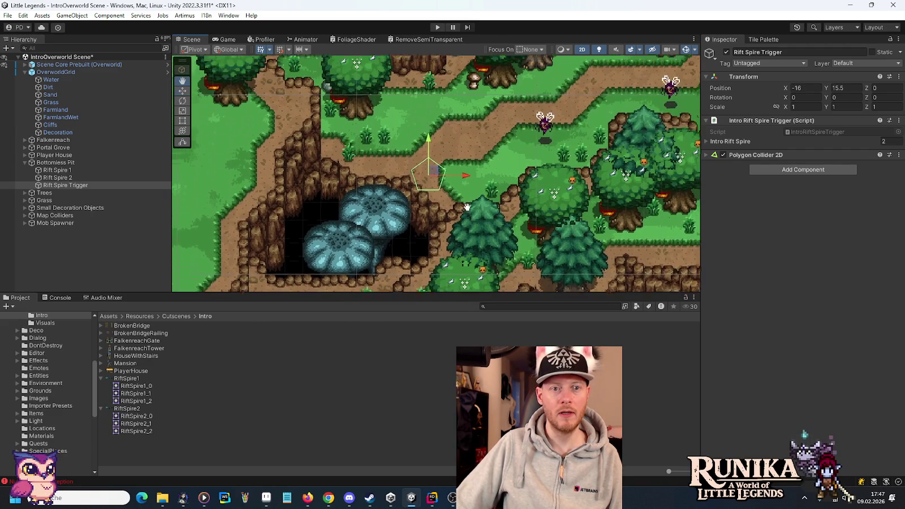
mouse_move(425, 176)
mouse_down()
mouse_move(319, 178)
mouse_move(321, 142)
mouse_move(304, 168)
mouse_up()
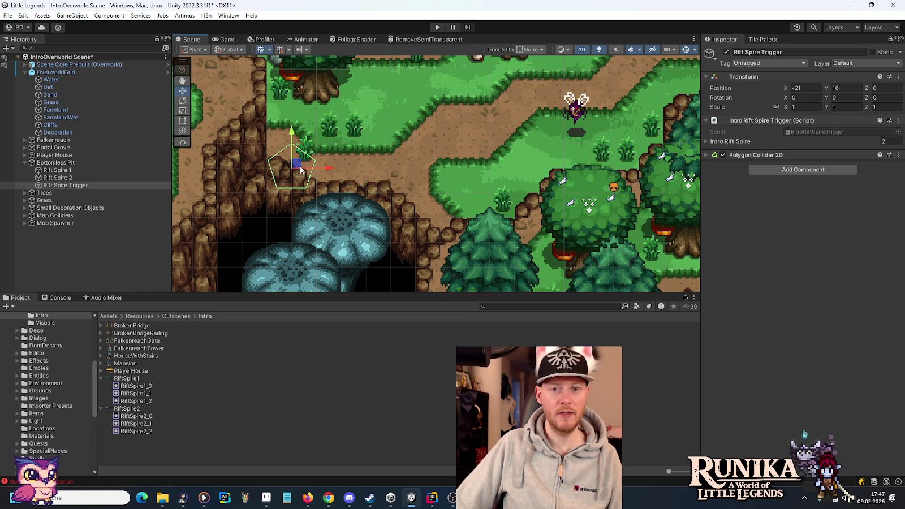
click(752, 155)
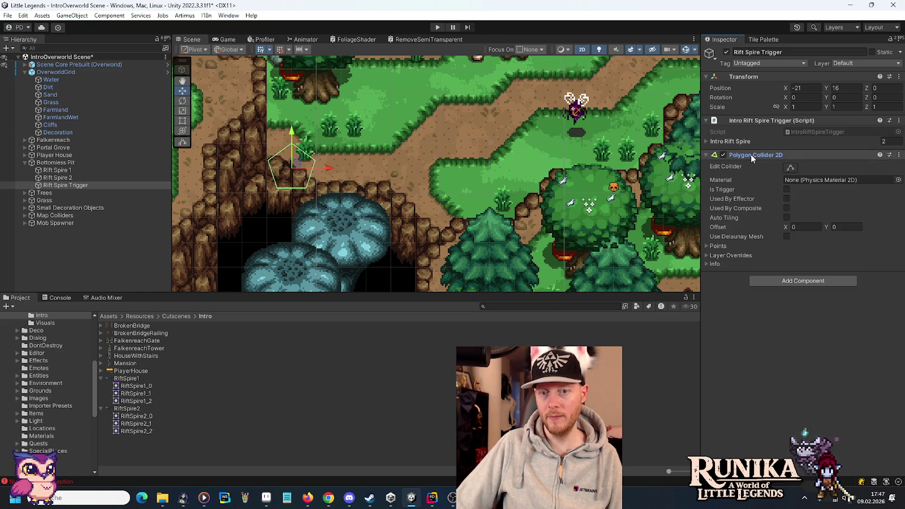
Set the collider's first three points to (0,0), (-1,0) and (-1,1).
click(727, 246)
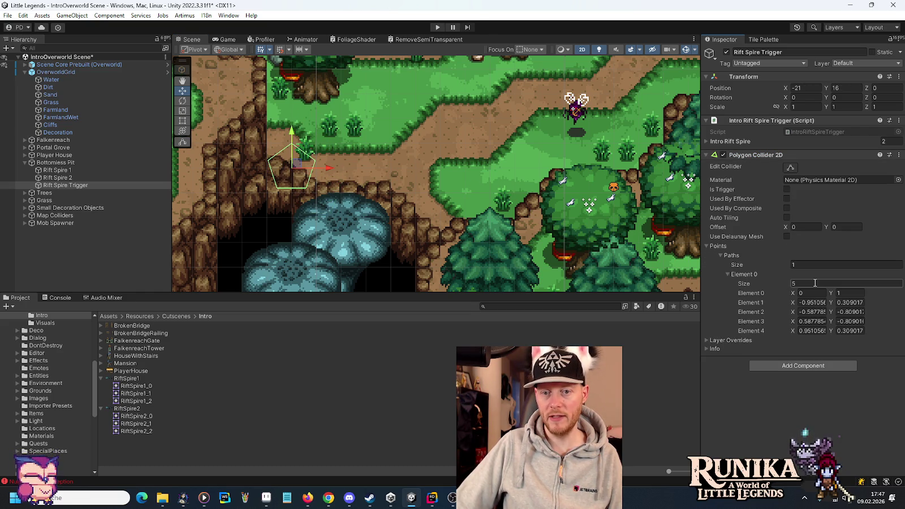
click(852, 293)
text(0)
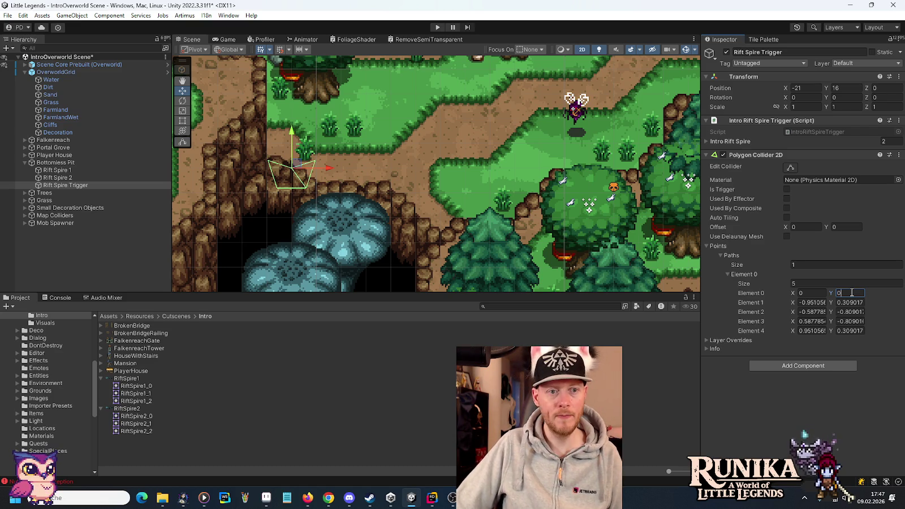
click(818, 303)
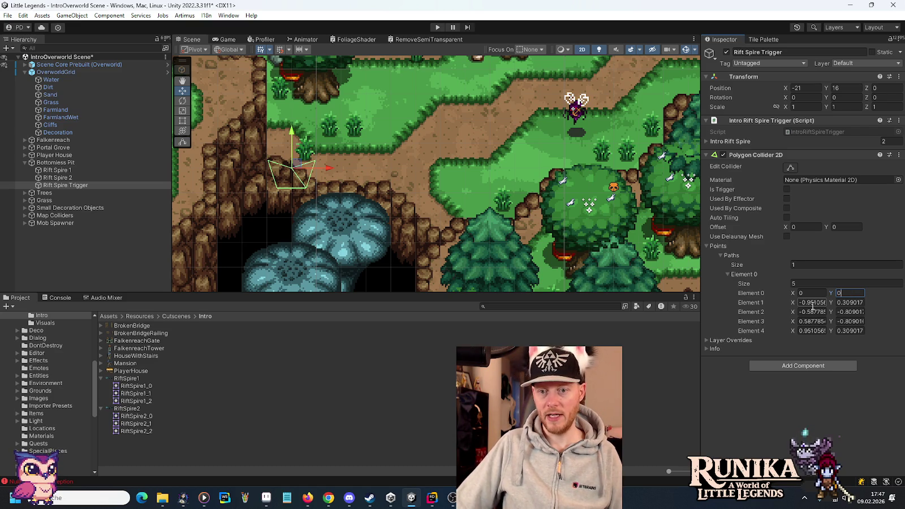
text(-1)
key(Tab)
text(0)
key(Tab)
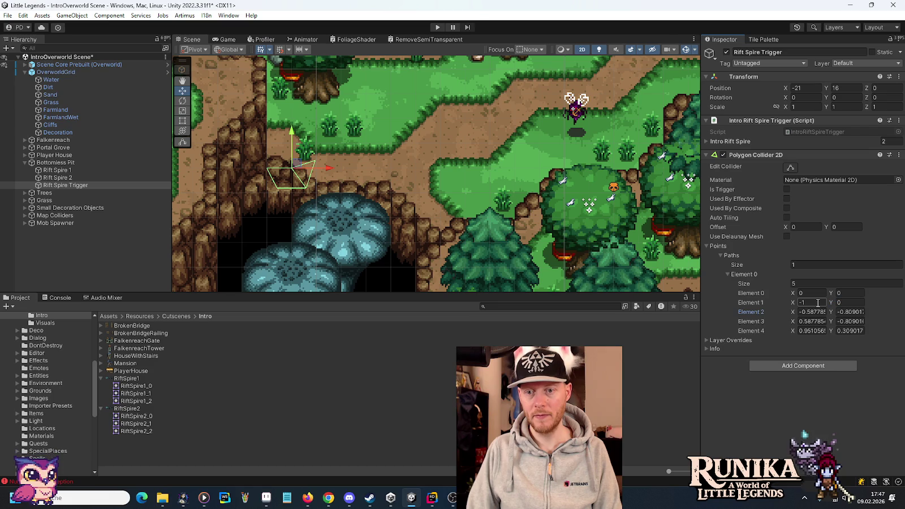
text(-1)
key(Tab)
text(1)
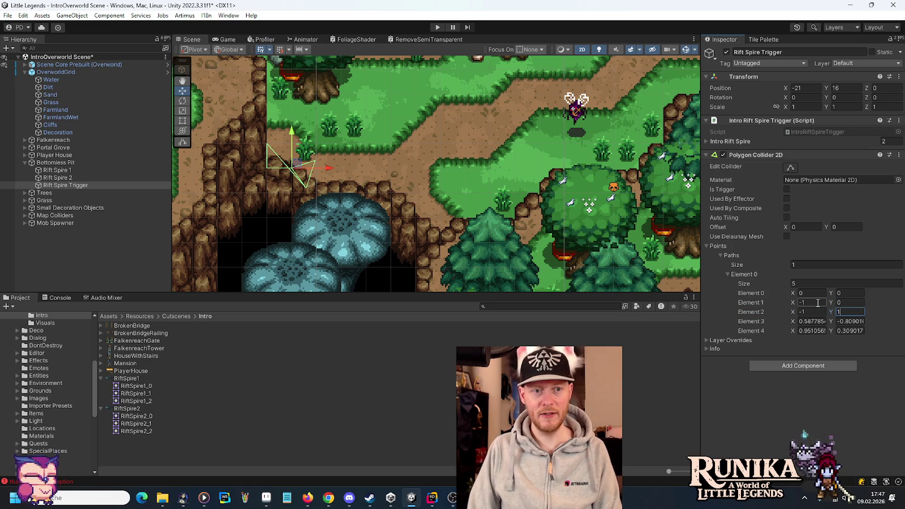
key(Tab)
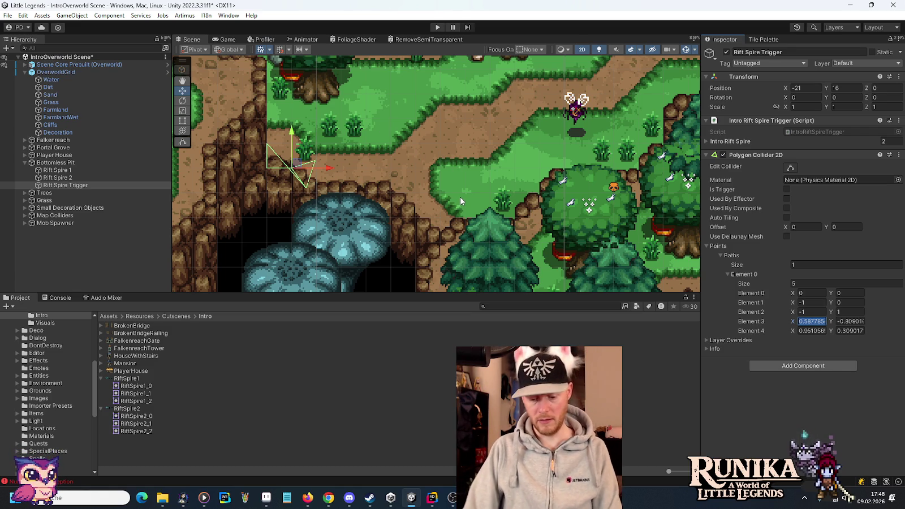
Set the remaining points to (7,1) and (7,-2).
text(7)
key(Tab)
text(1)
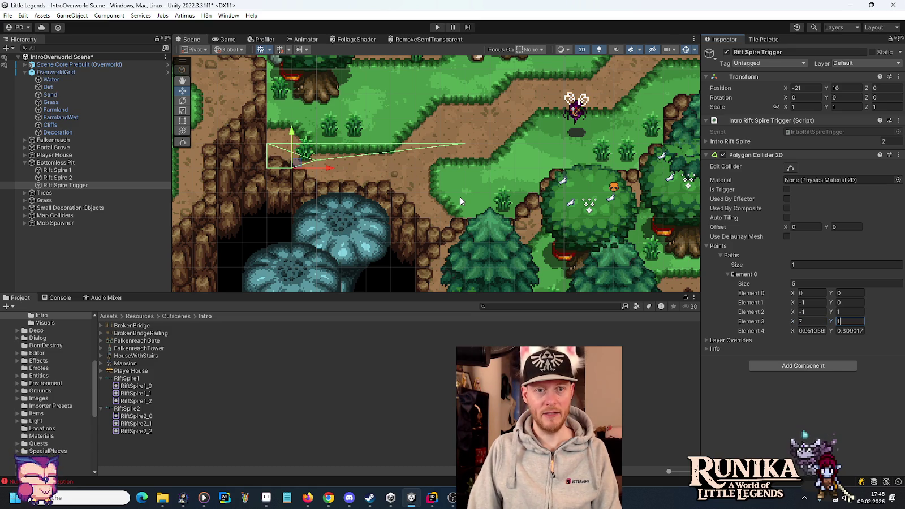
key(Tab)
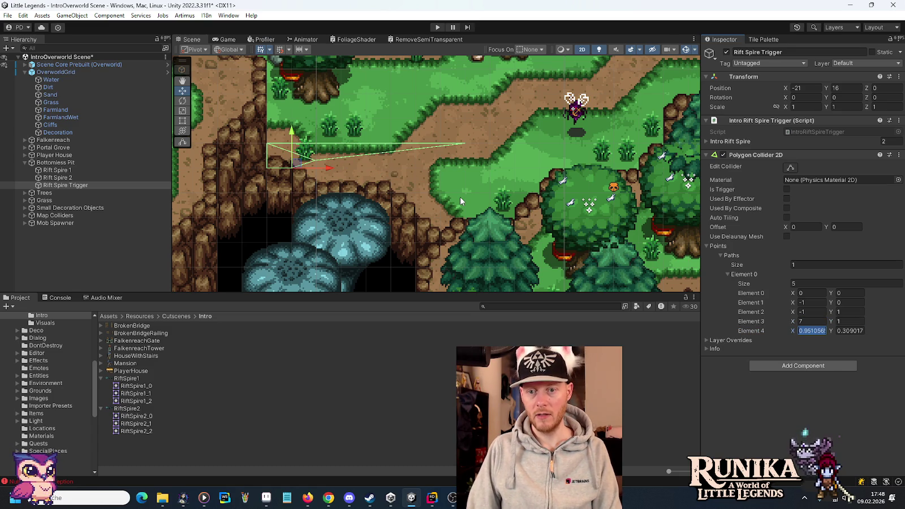
text(7)
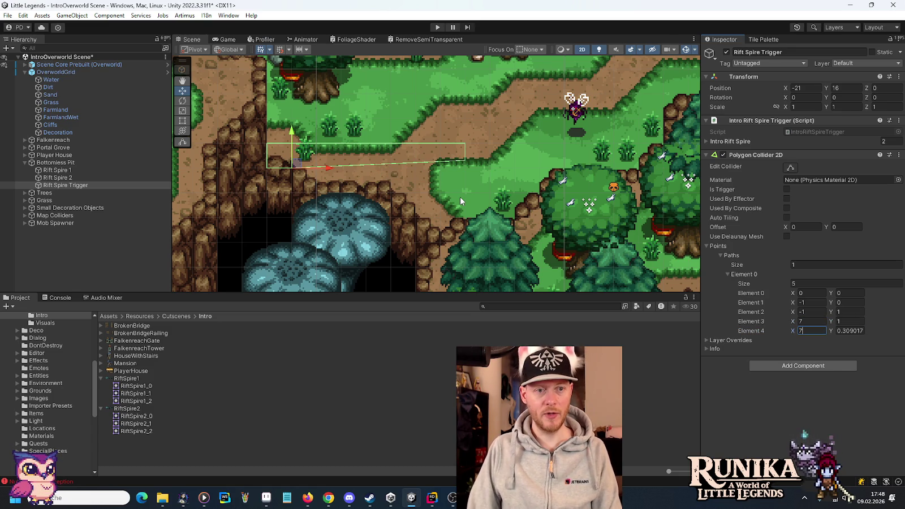
key(Tab)
text(-2)
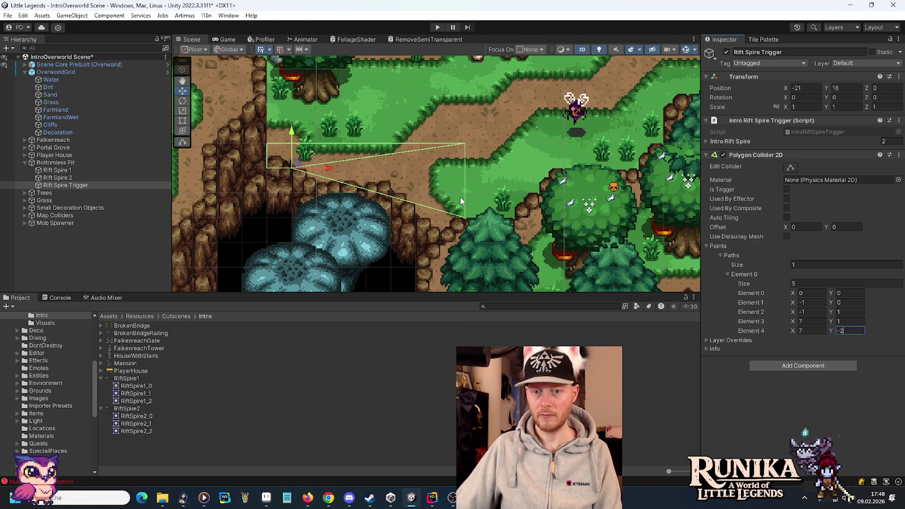
click(771, 282)
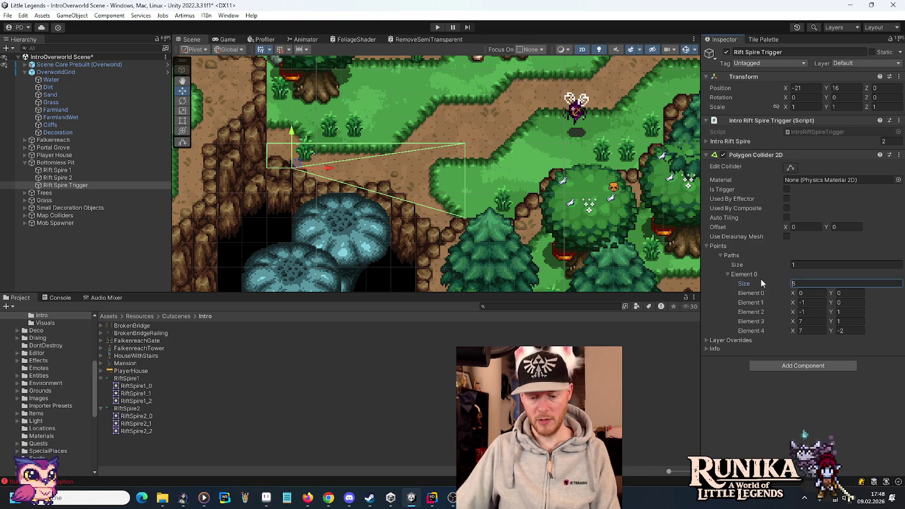
Increase the collider path to 7 points and enter coordinates for the new Elements 5 and 6.
text(6)
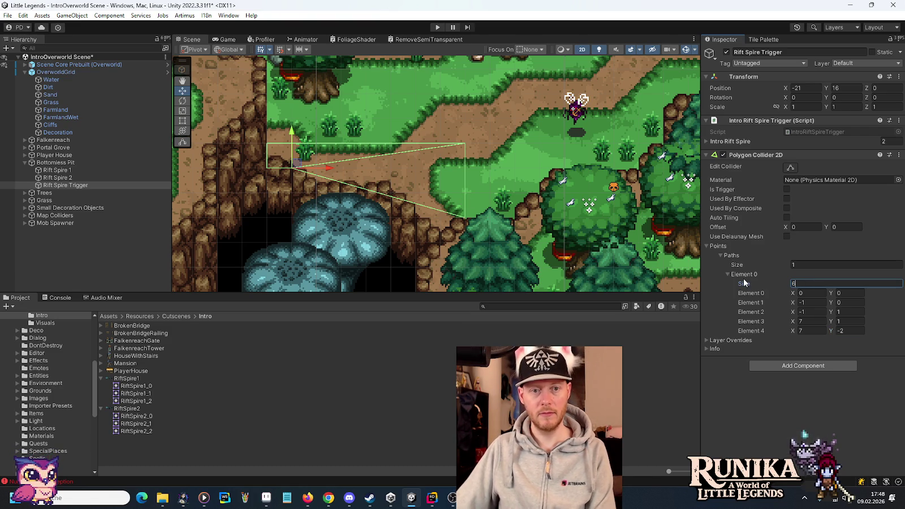
key(BackSpace)
text(7)
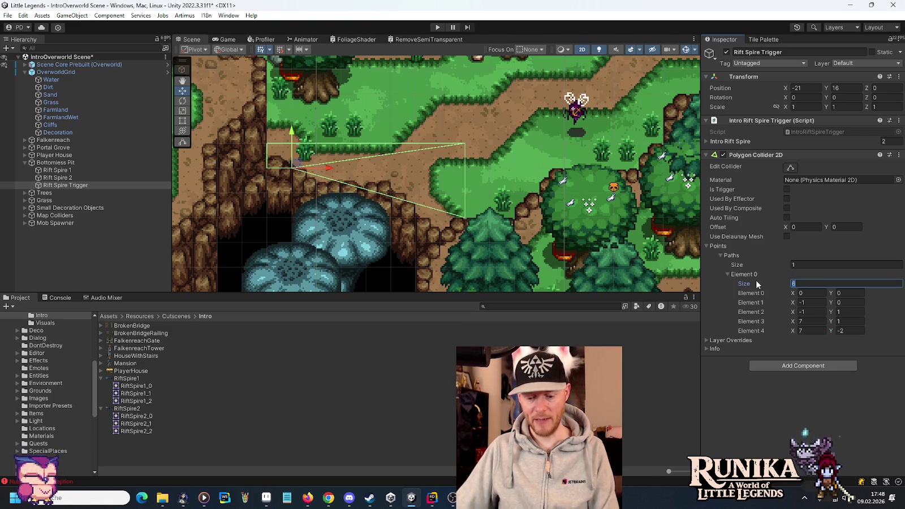
key(Return)
click(819, 338)
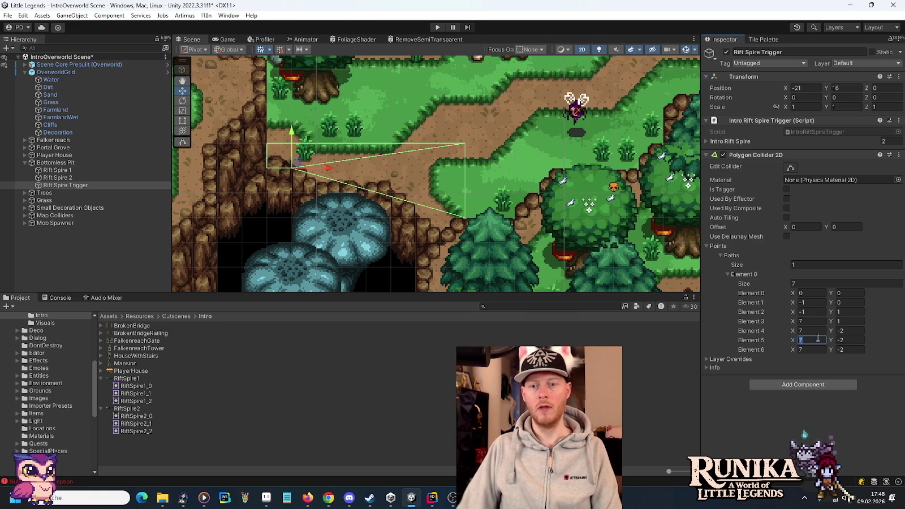
text(8)
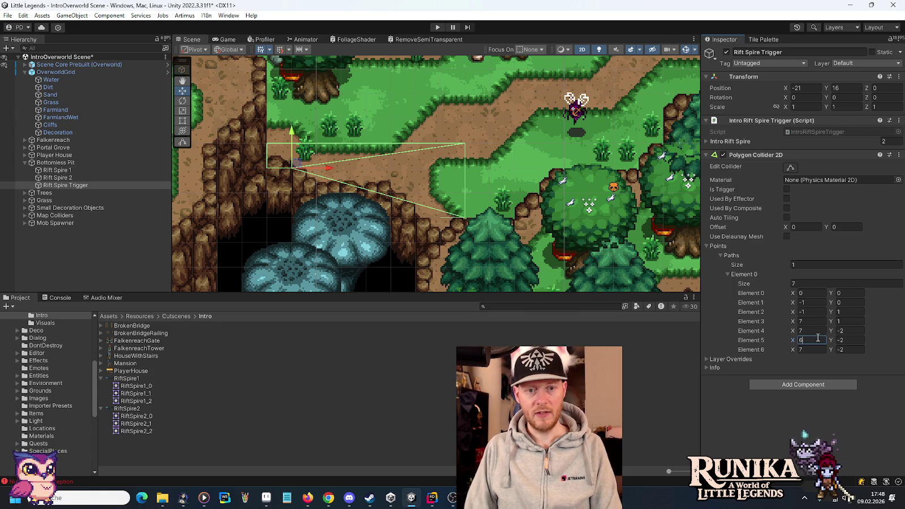
key(Tab)
key(Tab)
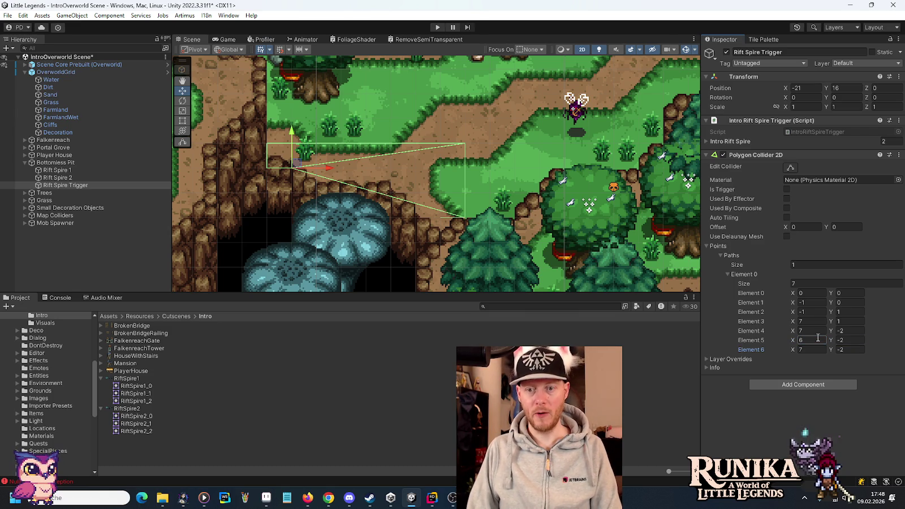
text(8)
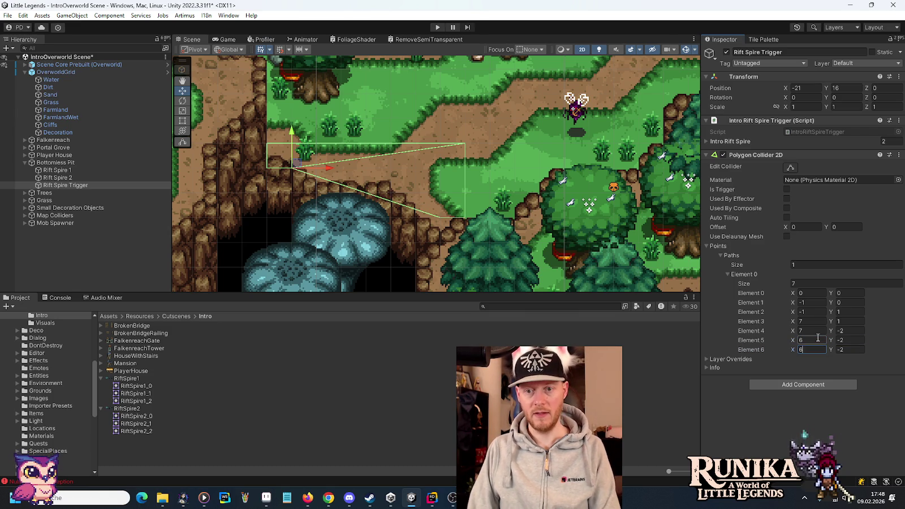
key(Tab)
text(0)
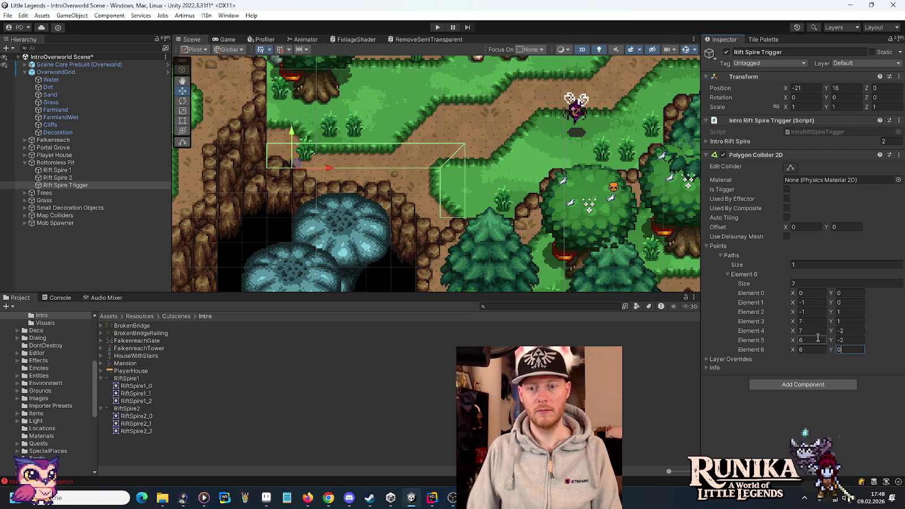
Set Element 4's Y to -4, adjust Element 5's Y, and raise the trigger to Y 17.
click(846, 331)
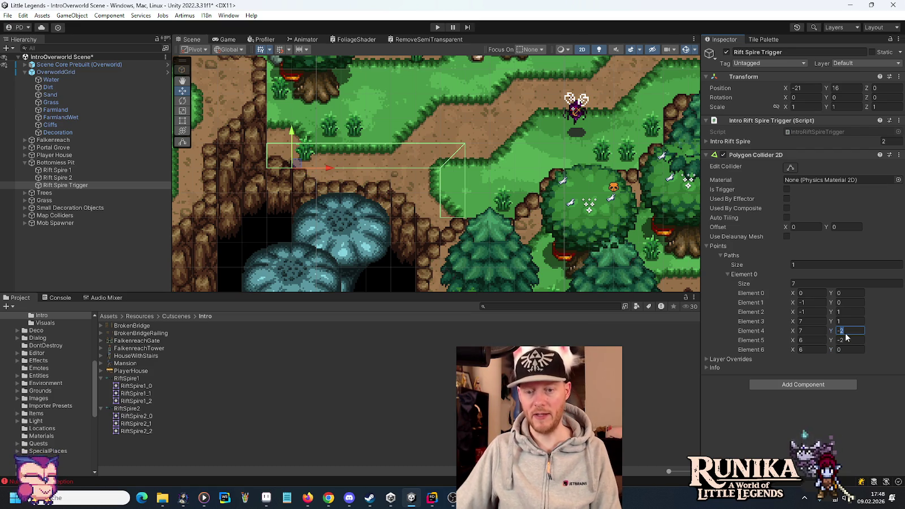
text(-3)
click(848, 340)
text(-3)
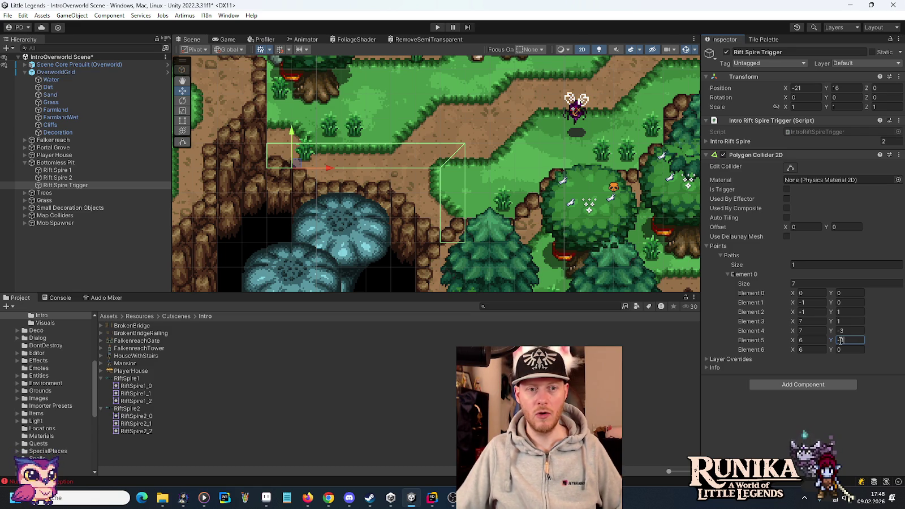
click(841, 334)
text(-4)
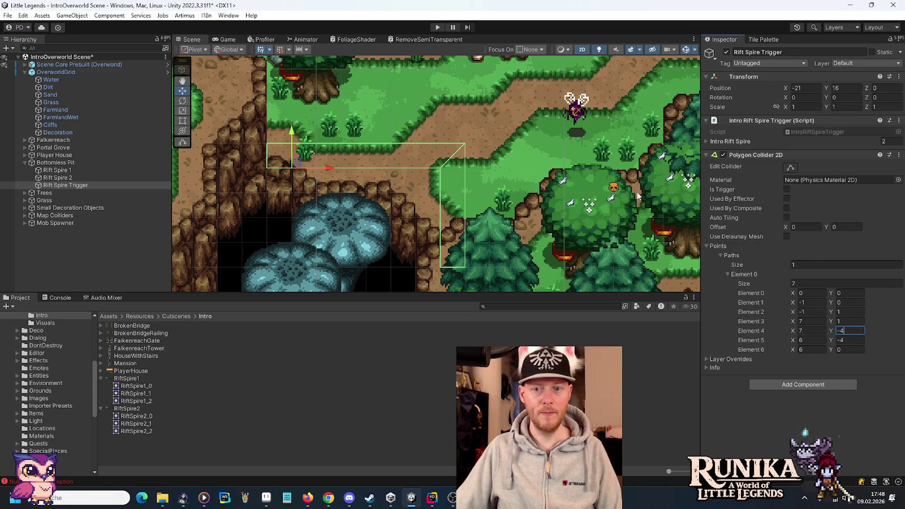
drag(292, 138, 291, 109)
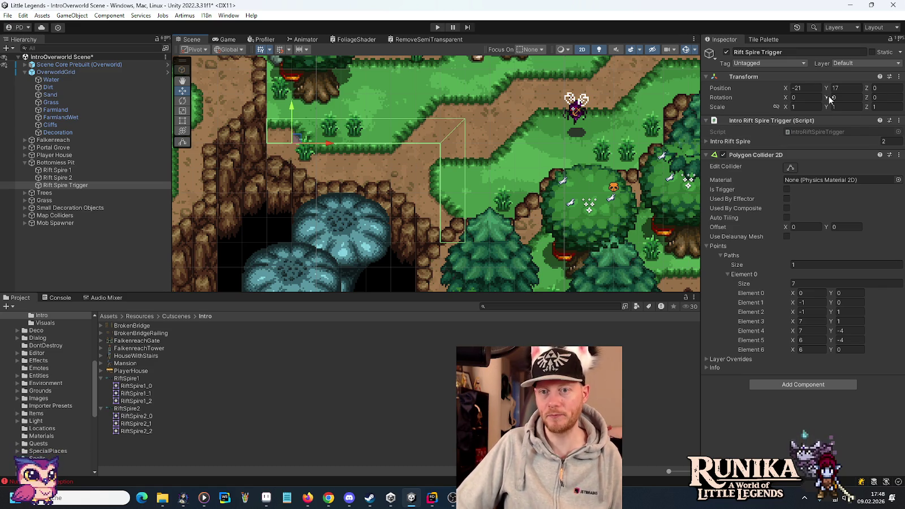
Make the collider a trigger on the PlayerTrigger layer and move it above the trigger script.
click(788, 190)
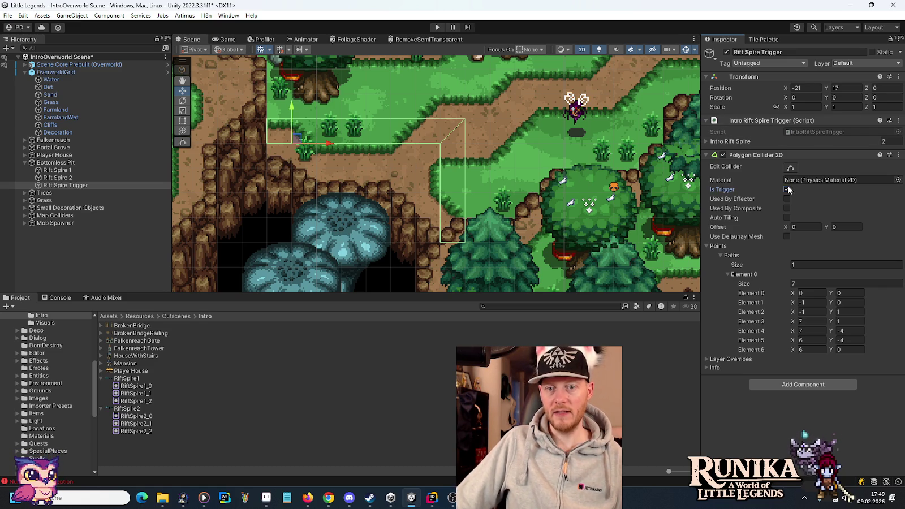
click(866, 63)
click(860, 230)
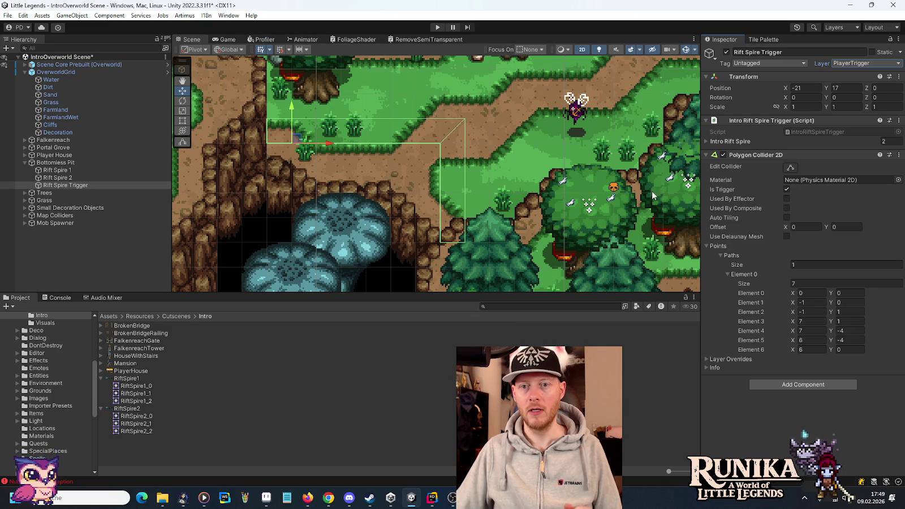
drag(746, 112, 745, 112)
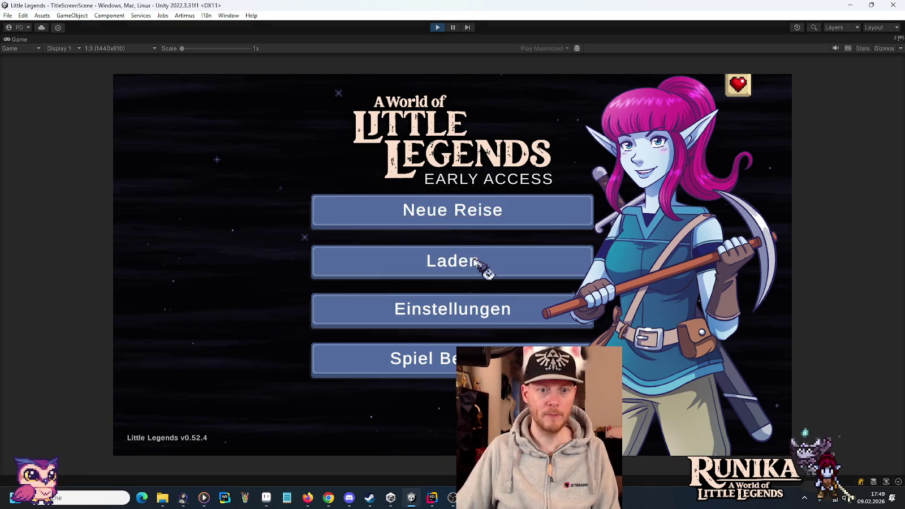
Load the first save slot and walk the hero south, then west onto the grass.
click(476, 262)
click(390, 243)
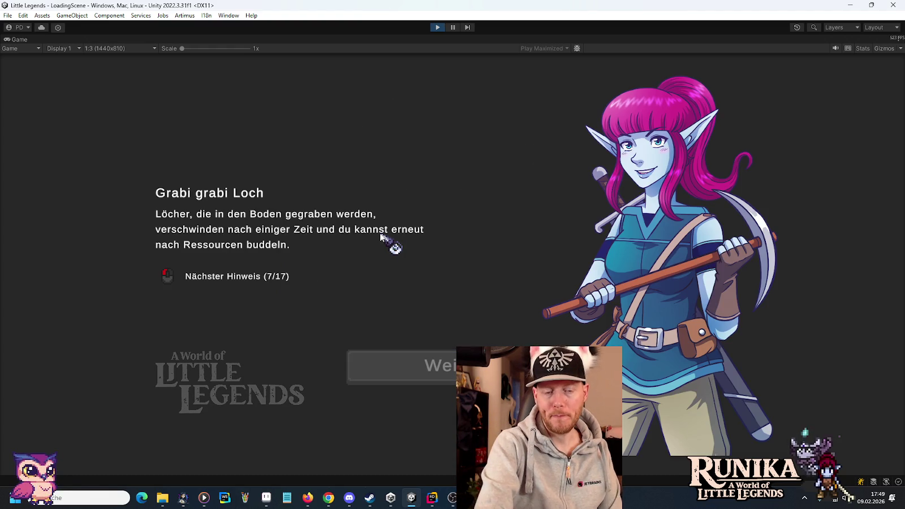
key(s)
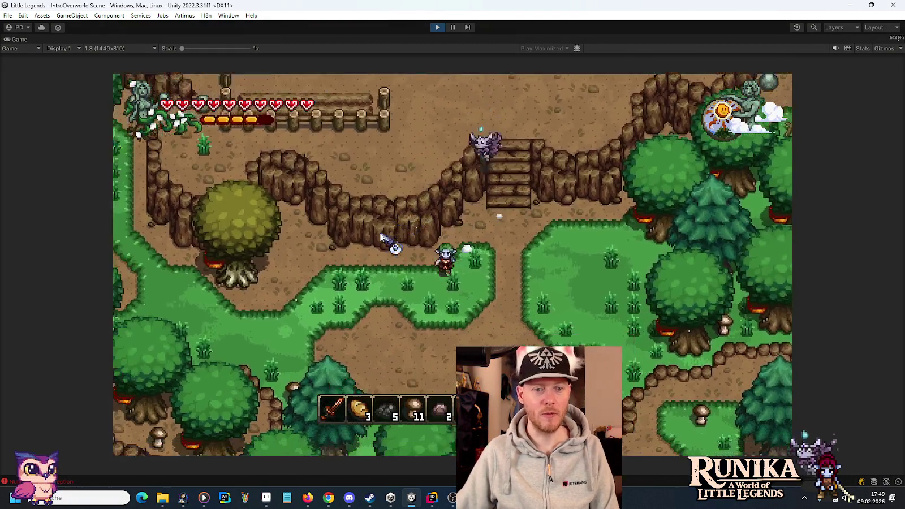
key(a)
key(w)
key(w)
key(w)
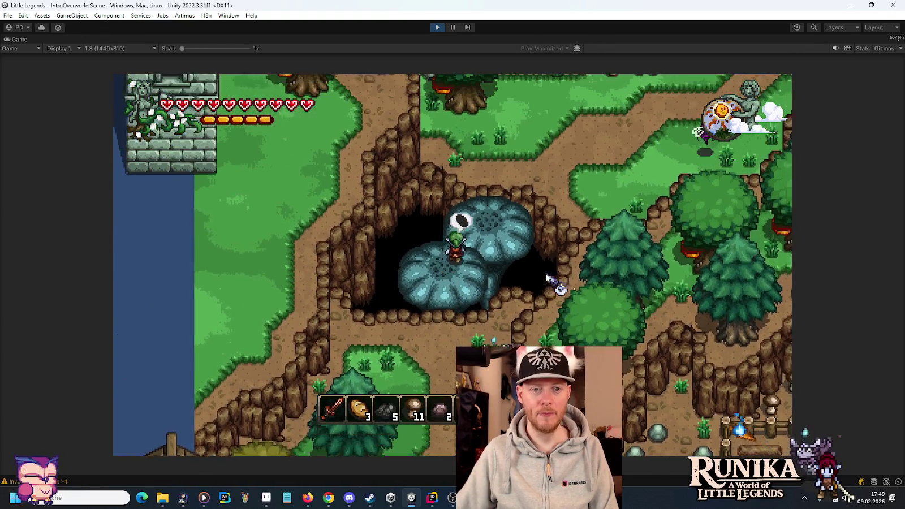
Walk the hero north out of the mushroom cave along the path, then stop the playtest.
key(w)
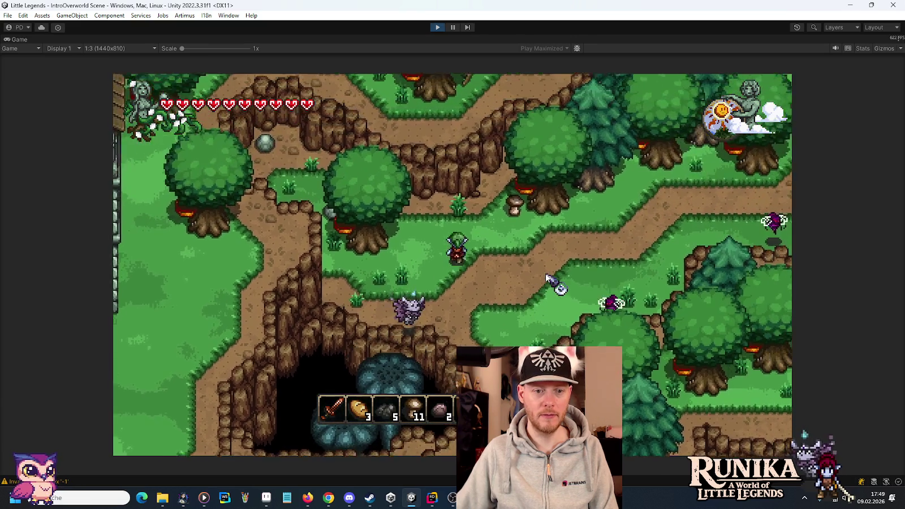
key(w)
key(d)
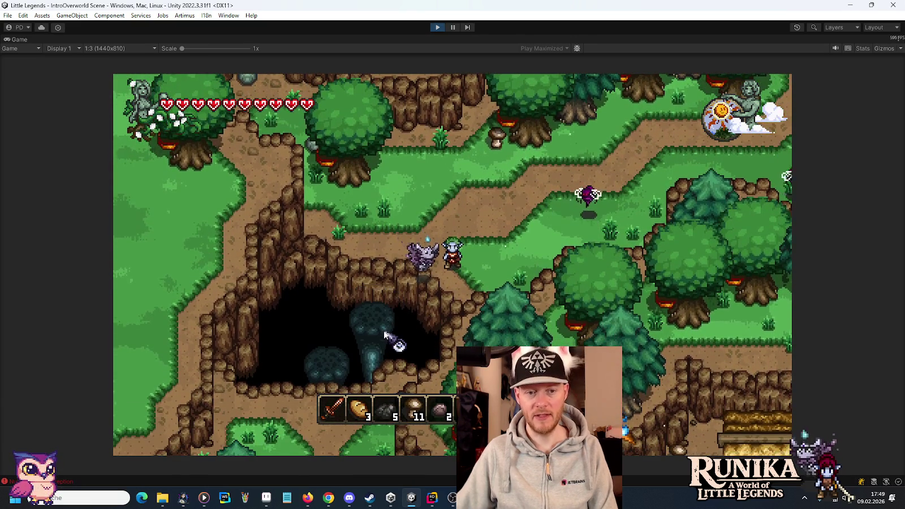
key(w)
key(a)
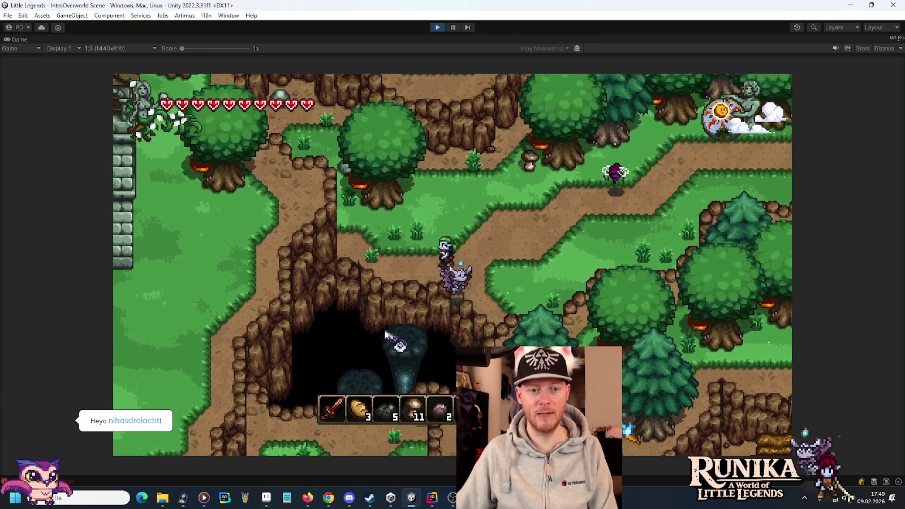
key(w)
key(d)
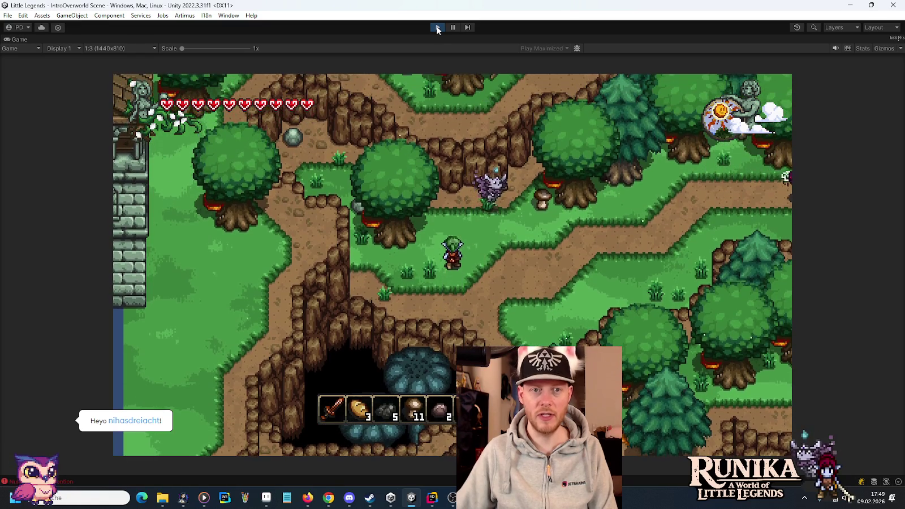
click(437, 28)
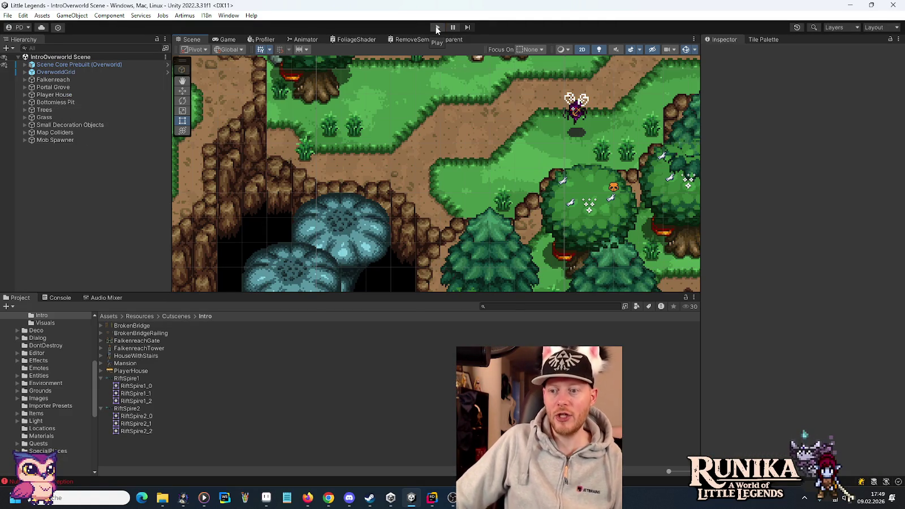
In IntroRiftSpireTrigger.cs, open a new line after the foreach loop in OnTriggerEnter2D.
key(alt+Tab)
click(323, 197)
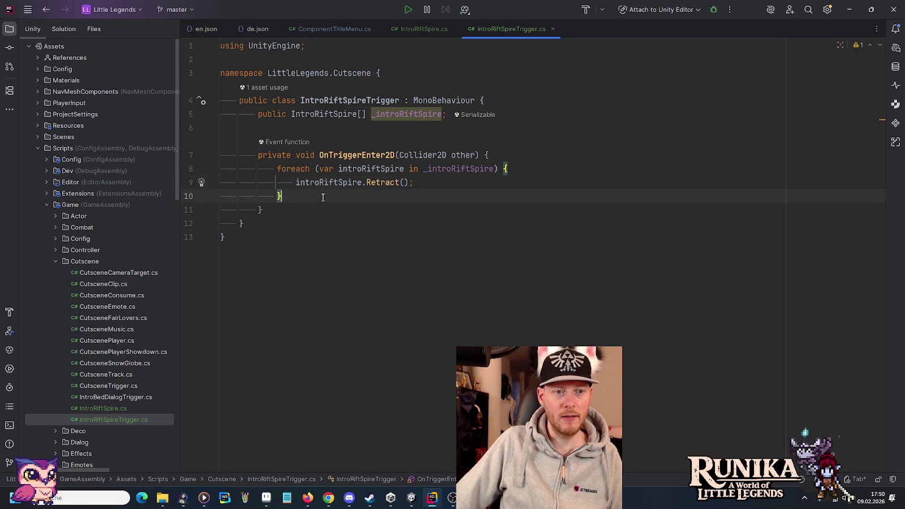
click(504, 153)
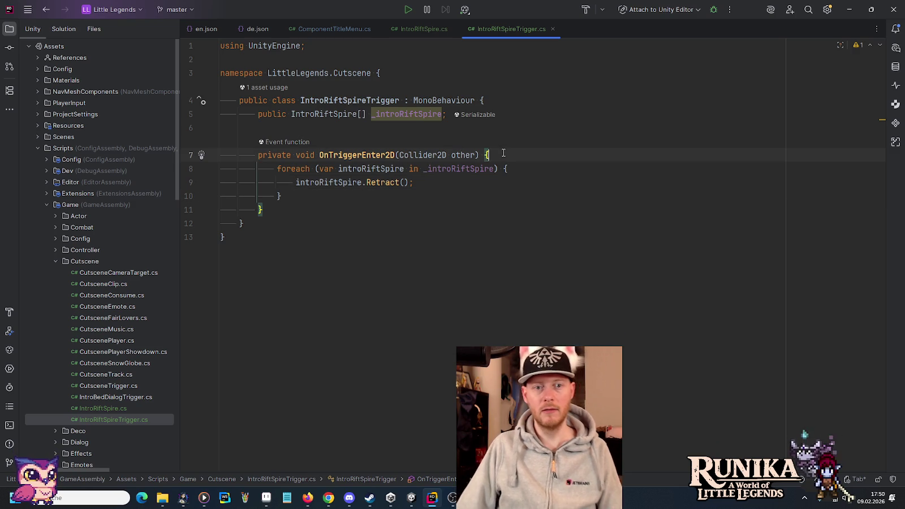
key(Down)
key(Down)
key(Down)
key(Return)
key(Return)
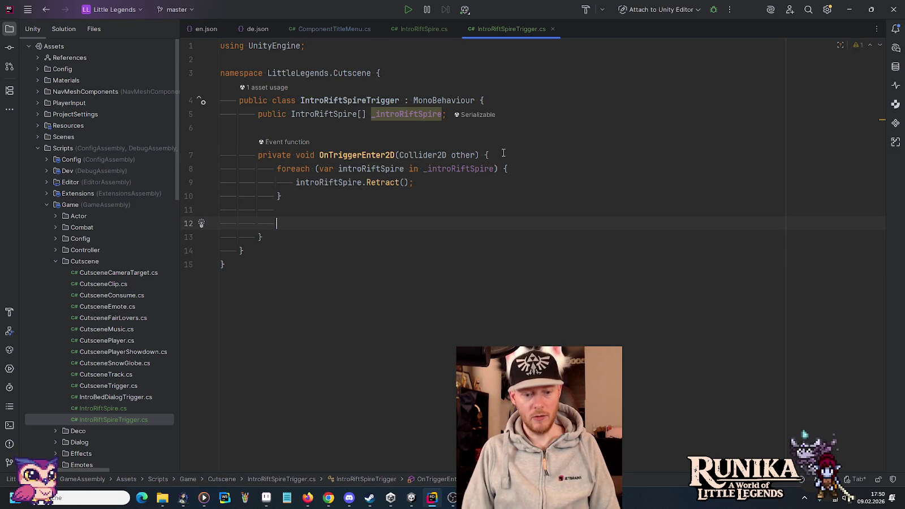
Write gameObject.SetActive(false); there using code completion.
text(SetA)
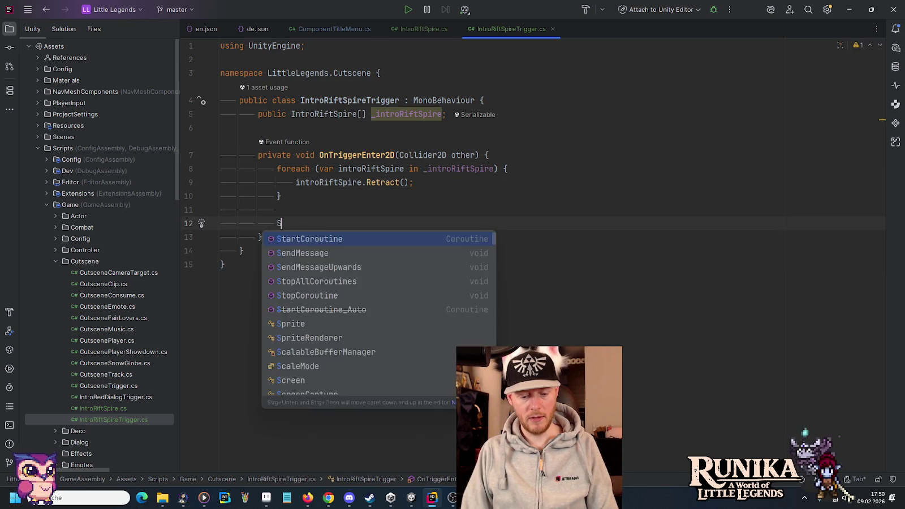
key(BackSpace)
key(BackSpace)
key(BackSpace)
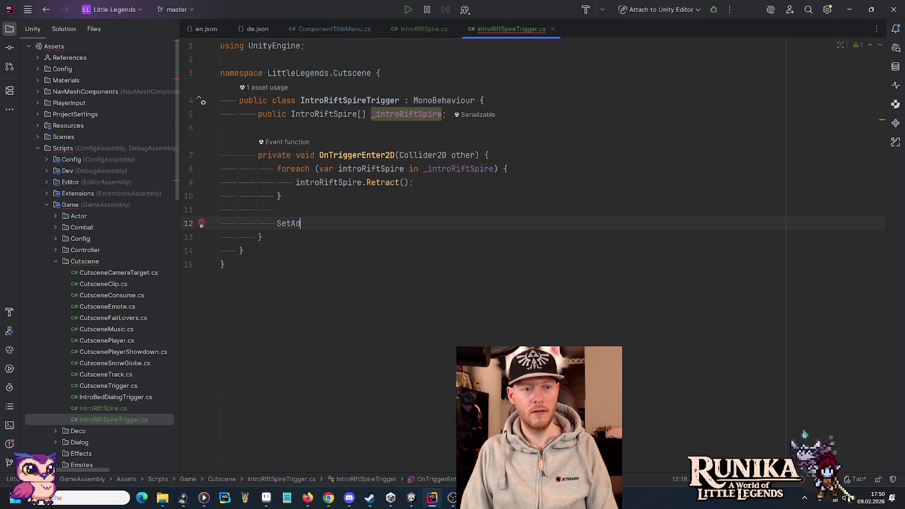
text(ga)
key(Return)
text(.)
key(Tab)
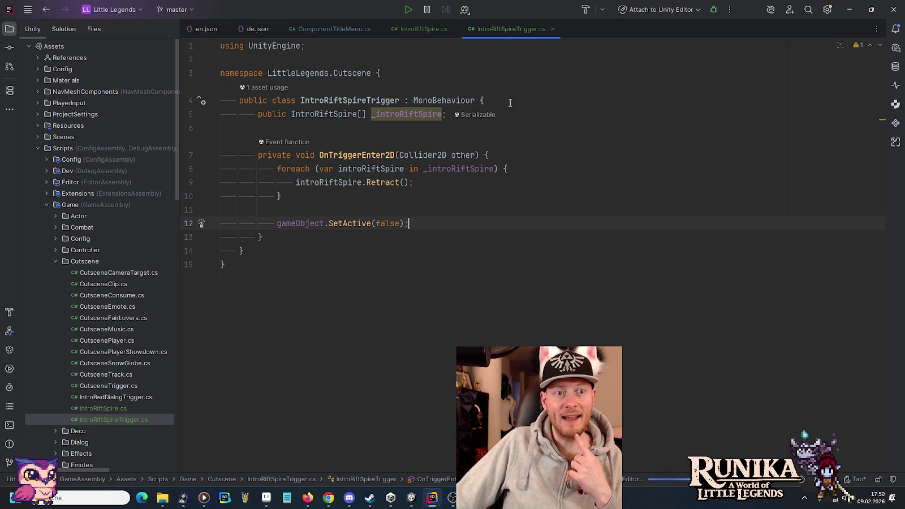
mouse_move(410, 497)
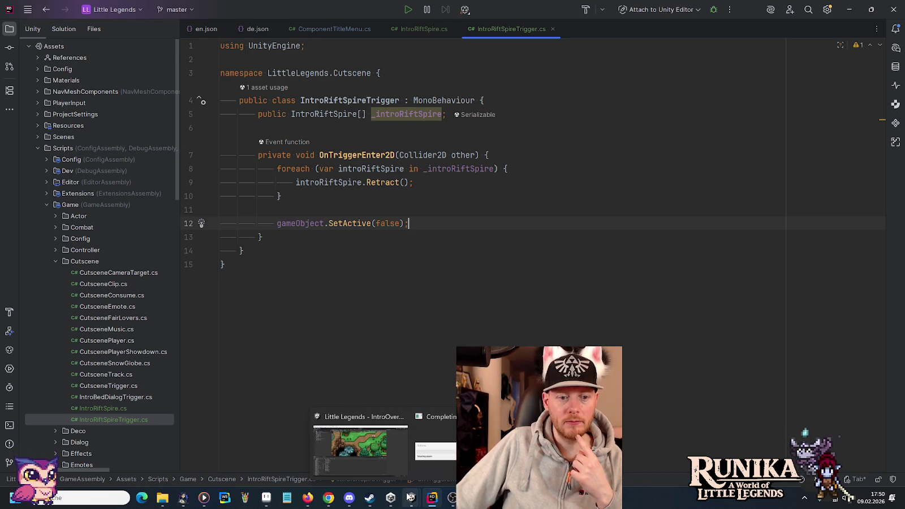
click(559, 98)
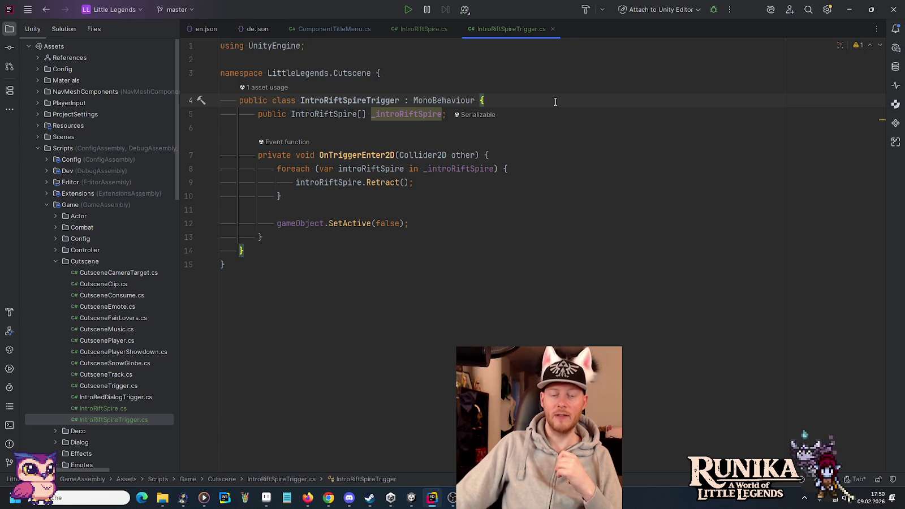
click(546, 161)
click(544, 166)
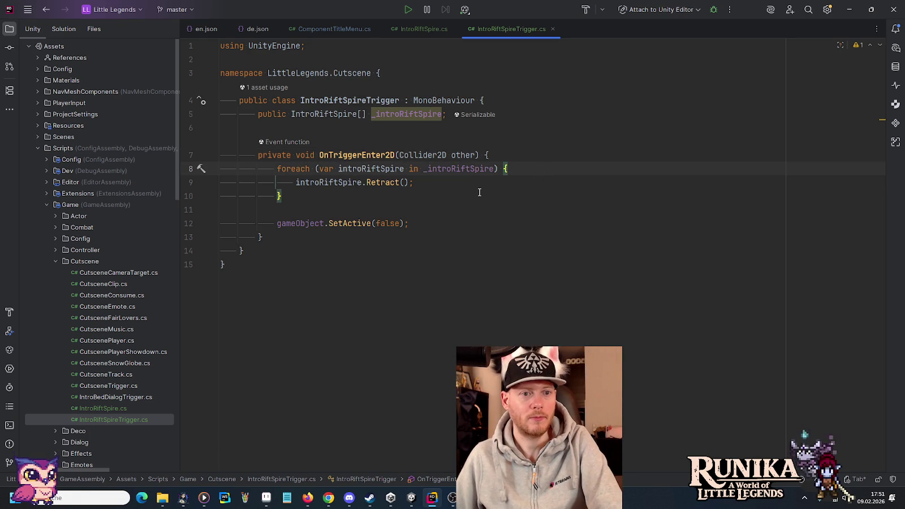
In Unity's Project panel, expand Deco > Rift and open the GiantMushroom folder.
click(411, 499)
scroll(64, 383, up, 5)
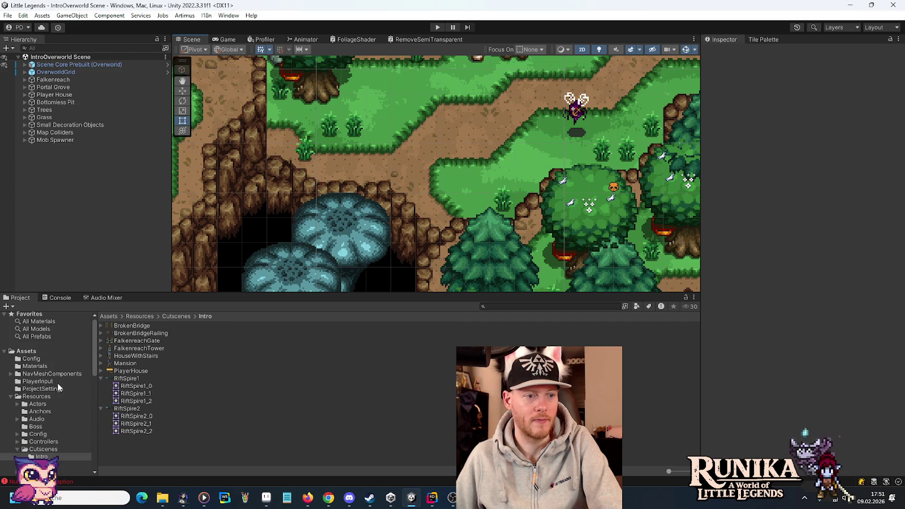
scroll(25, 412, down, 1)
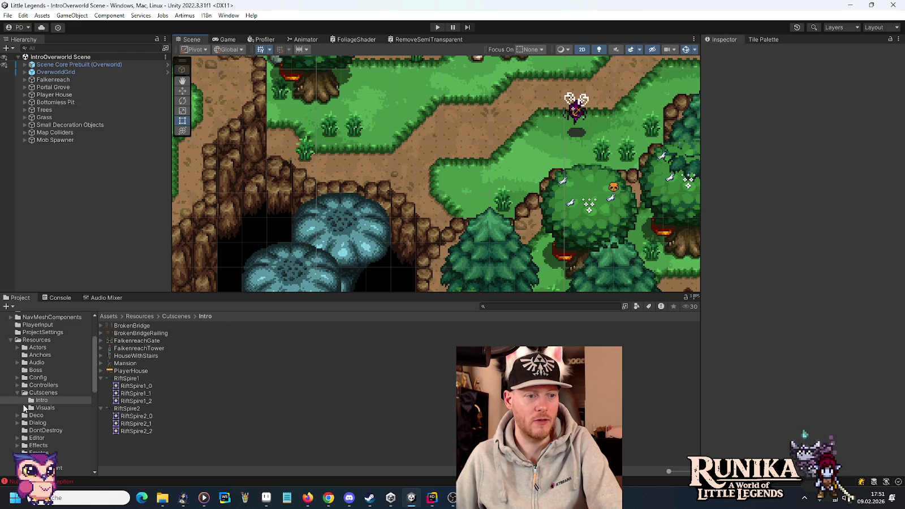
click(17, 393)
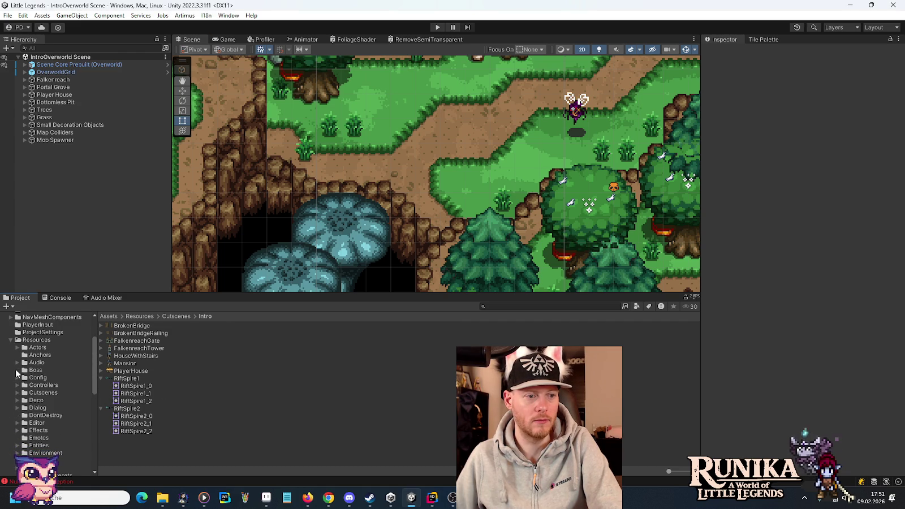
click(17, 400)
click(40, 438)
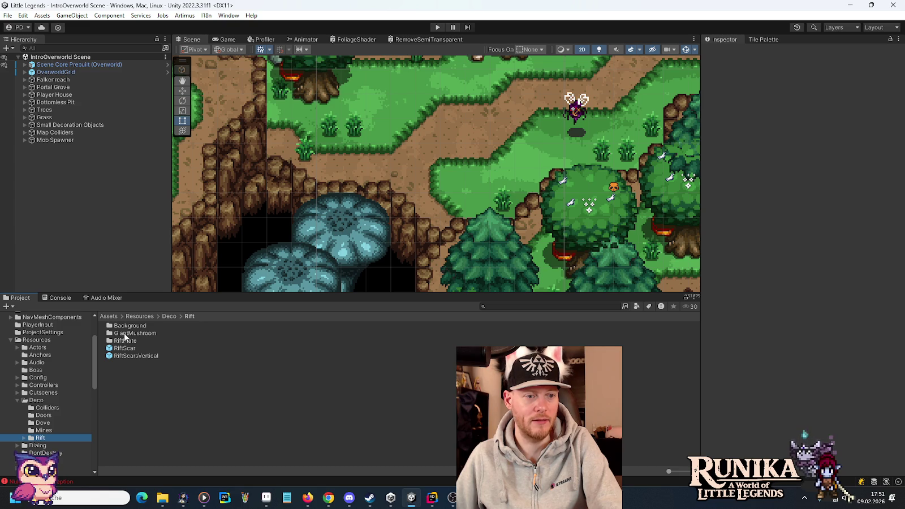
double_click(124, 333)
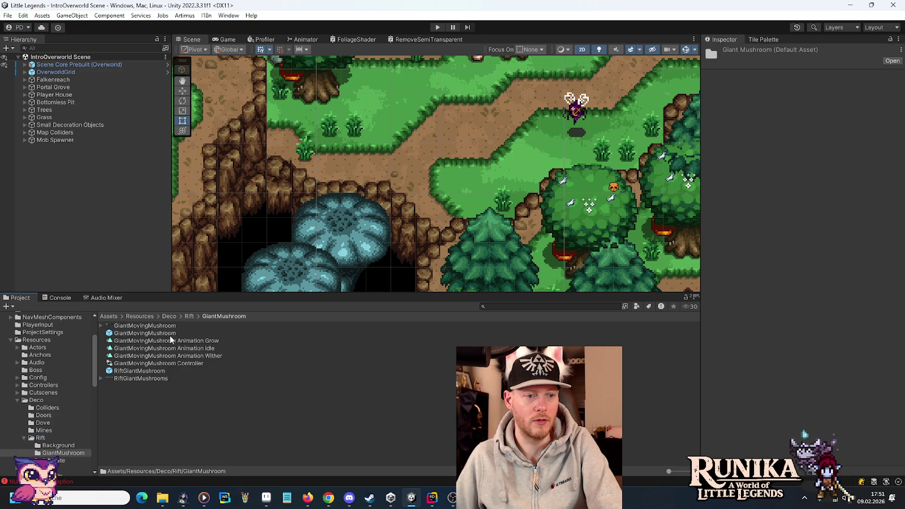
Inspect the RiftGiantMushroom and GiantMovingMushroom prefabs' components.
click(161, 372)
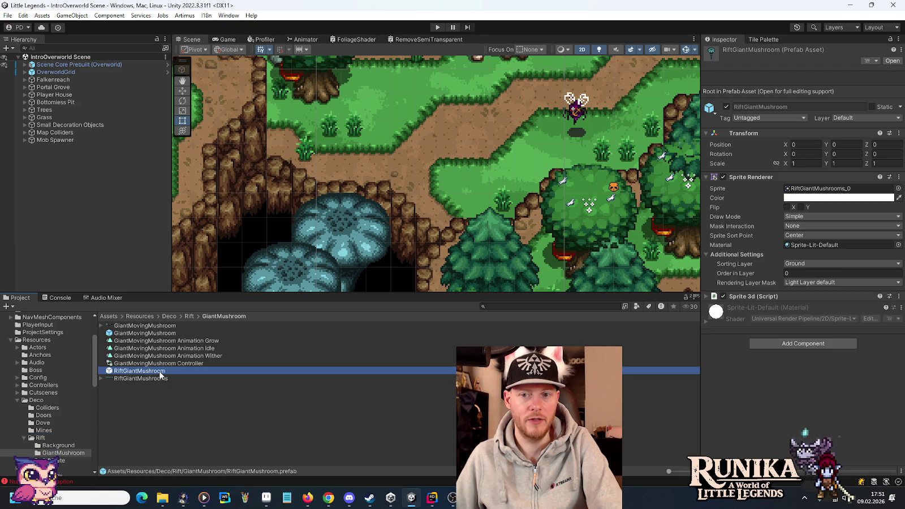
click(157, 335)
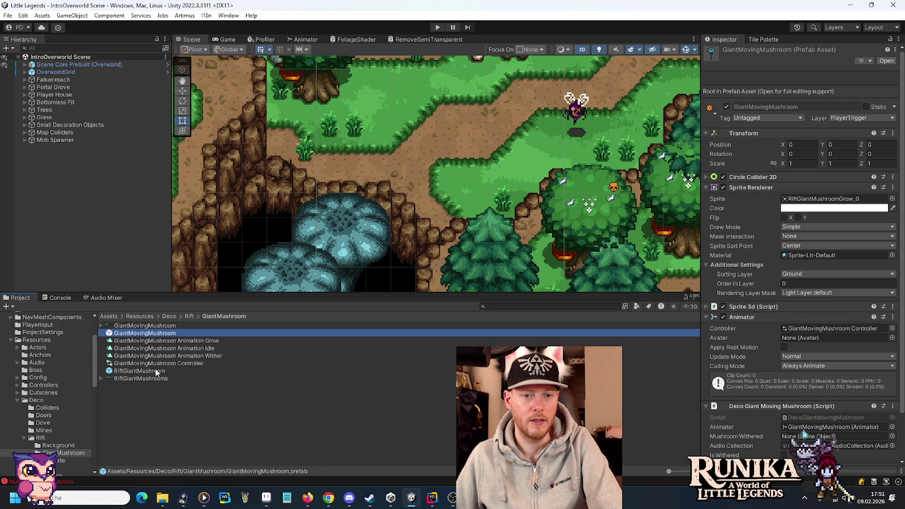
scroll(778, 415, down, 3)
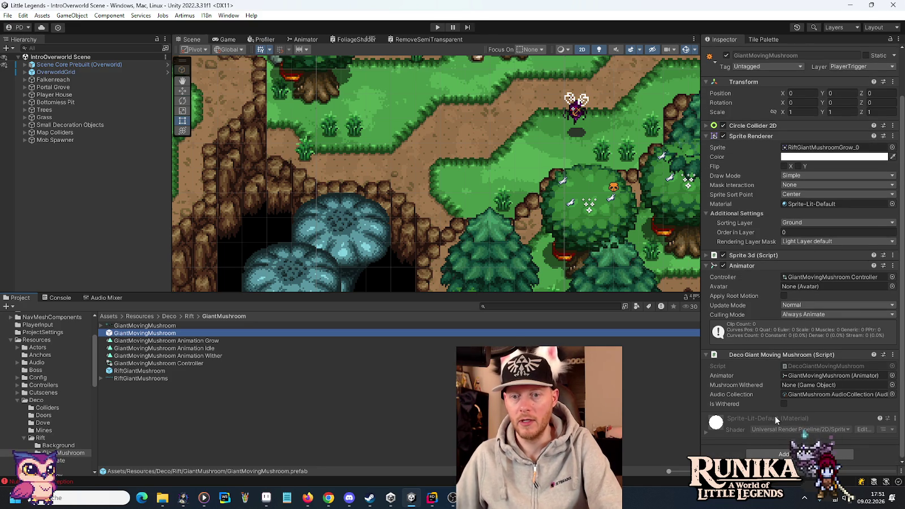
scroll(769, 338, up, 3)
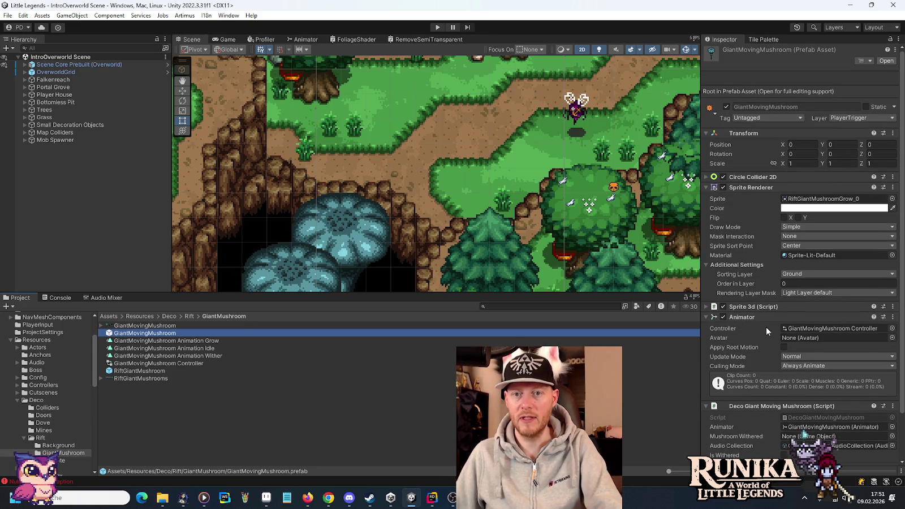
scroll(775, 290, down, 3)
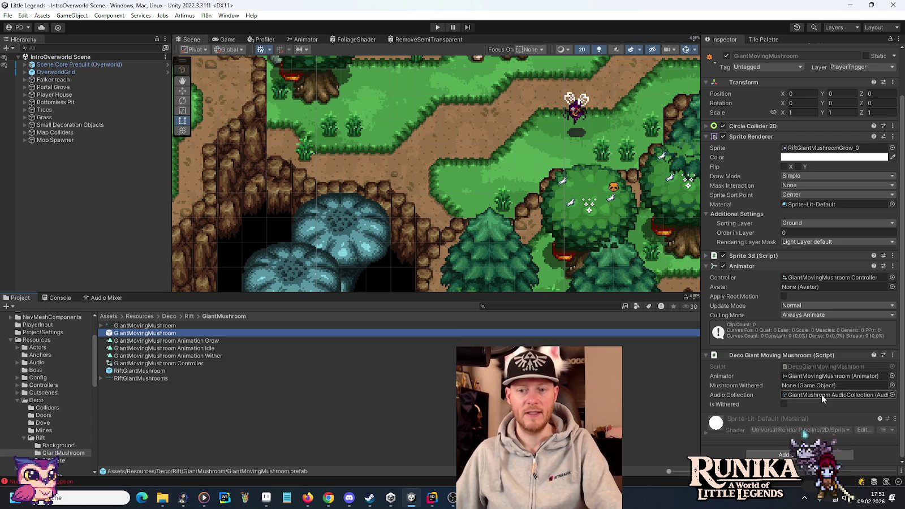
click(431, 498)
Search 'dgmm' to open DecoGiantMovingMushroom.cs and review its audio collection field.
key(shift)
key(shift)
text(dgm,)
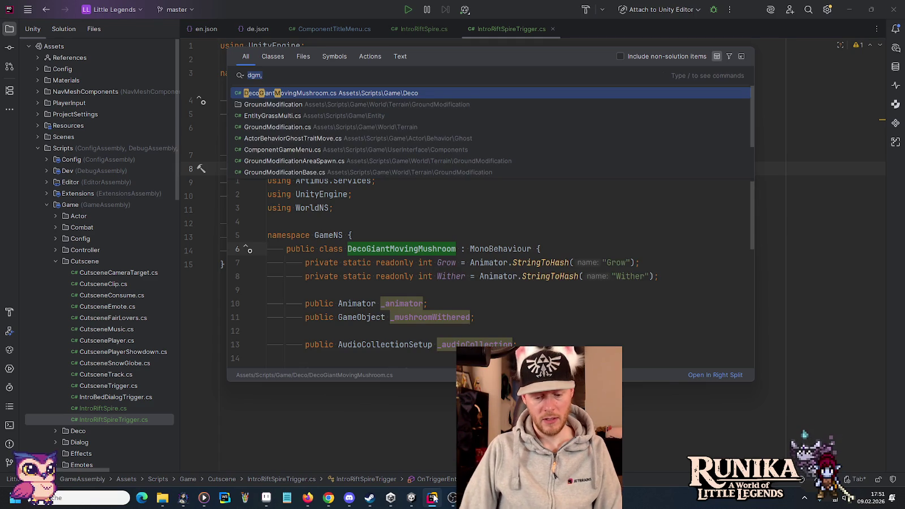
text(gmm)
key(Return)
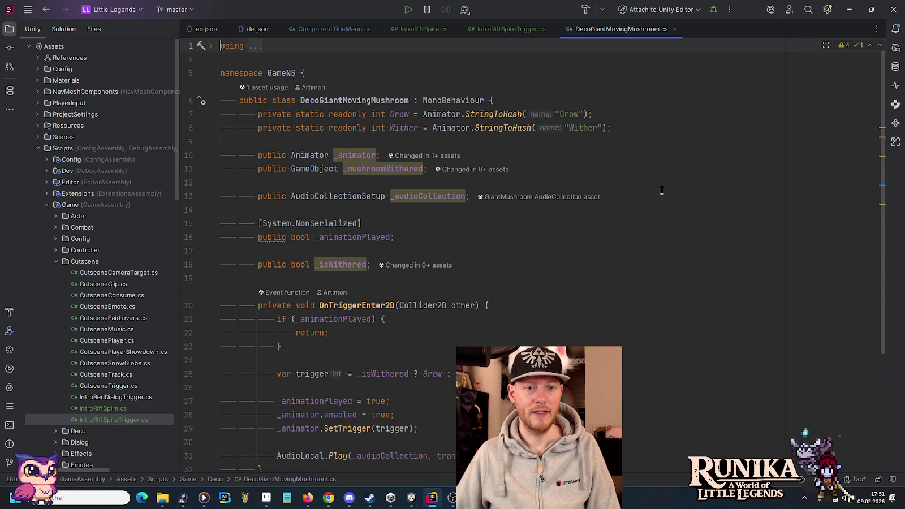
drag(661, 193, 643, 177)
click(421, 212)
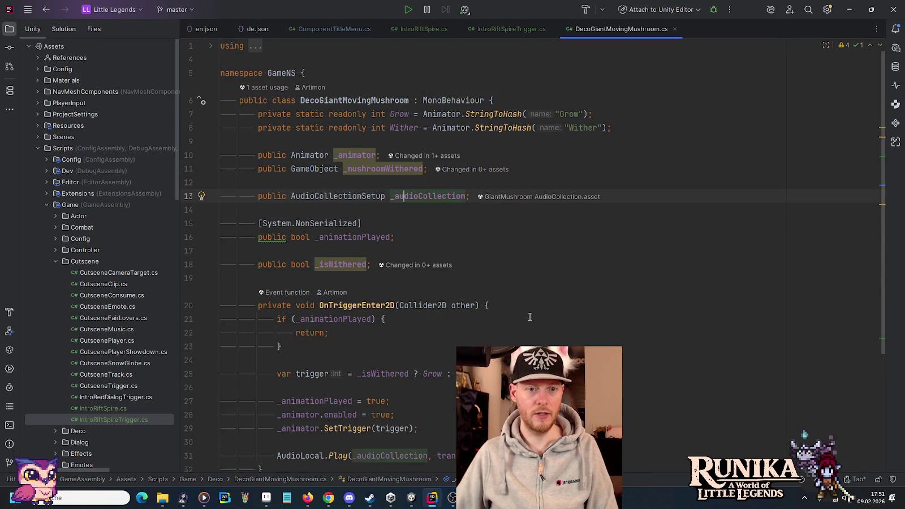
scroll(530, 318, down, 4)
mouse_move(512, 288)
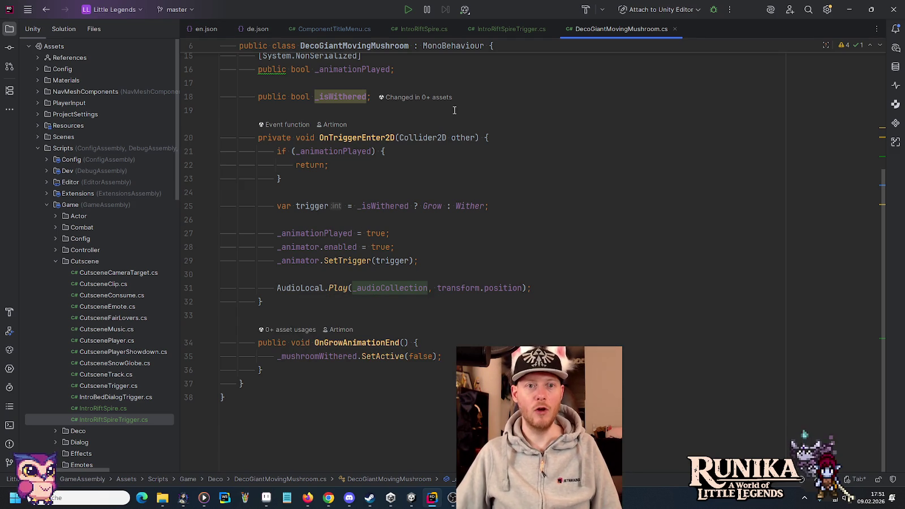
In IntroRiftSpire.cs, add the _audioCollection field, delete 'using System;', and import its namespace.
click(418, 28)
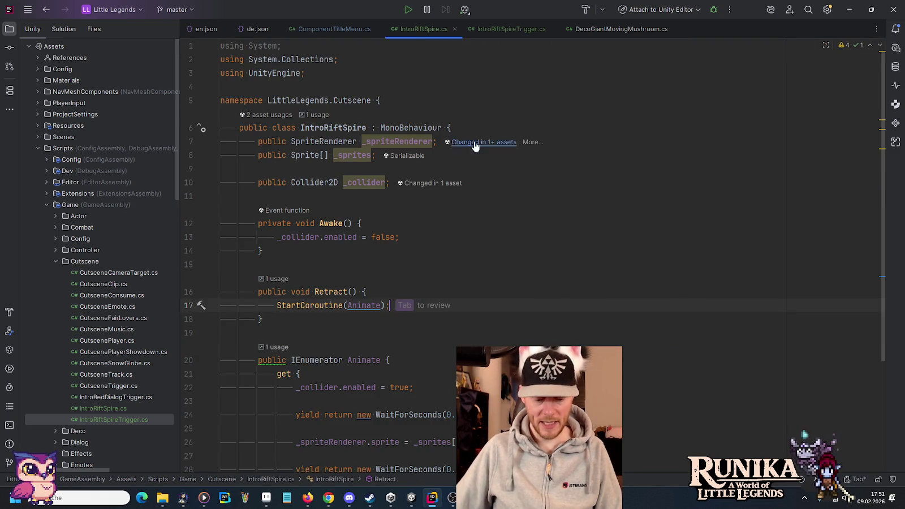
click(562, 187)
key(Return)
key(Return)
key(Tab)
click(325, 52)
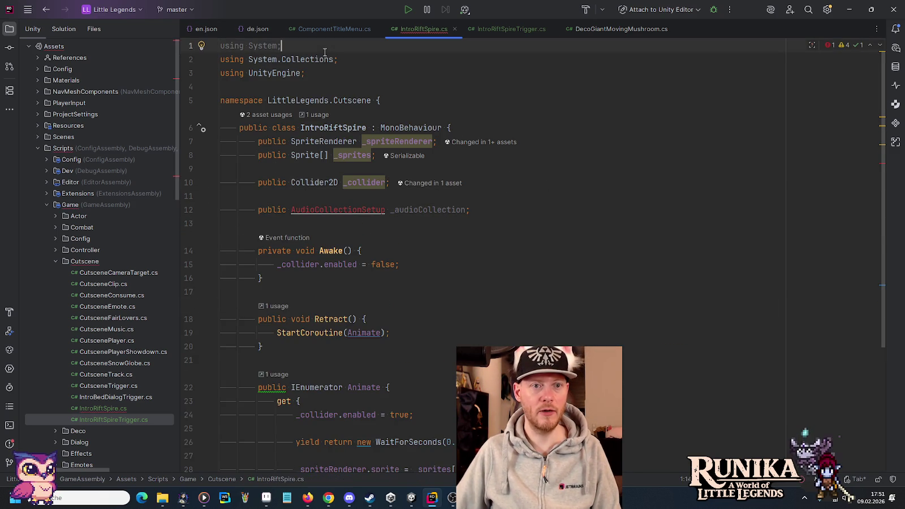
key(ctrl+x)
click(334, 195)
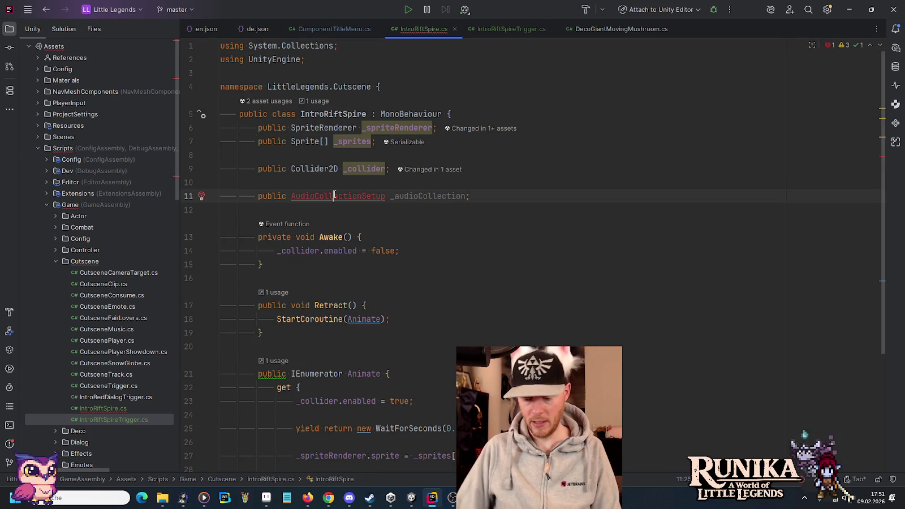
key(alt+Return)
key(Return)
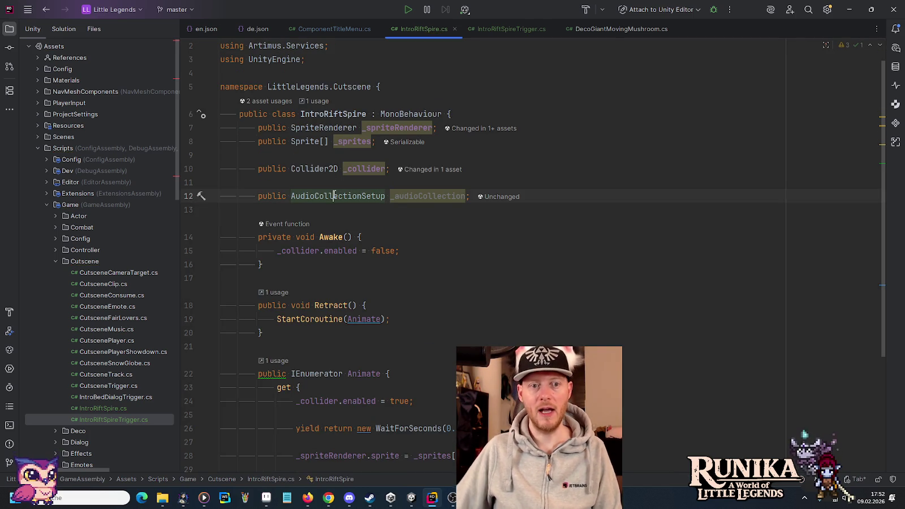
Look up AudioLocal.Play's declaration from DecoGiantMovingMushroom.cs, then navigate back.
click(606, 29)
ctrl+click(342, 288)
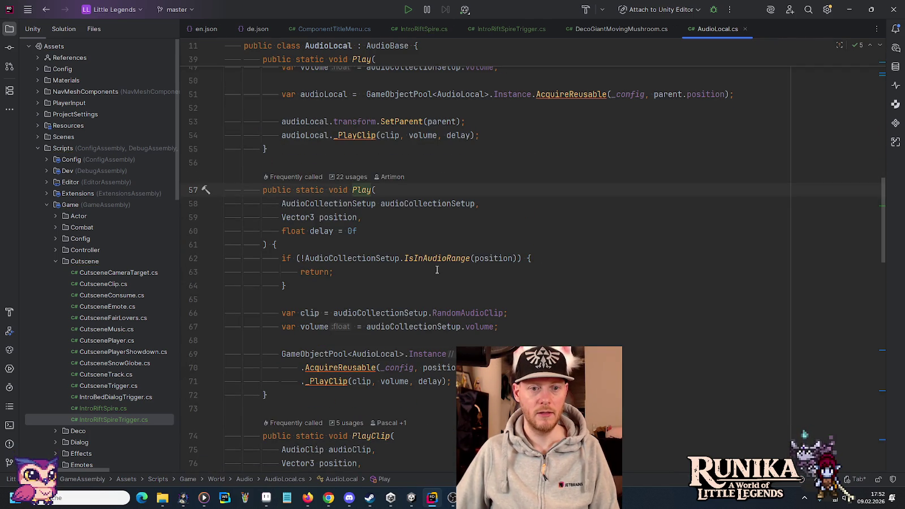
scroll(466, 264, down, 1)
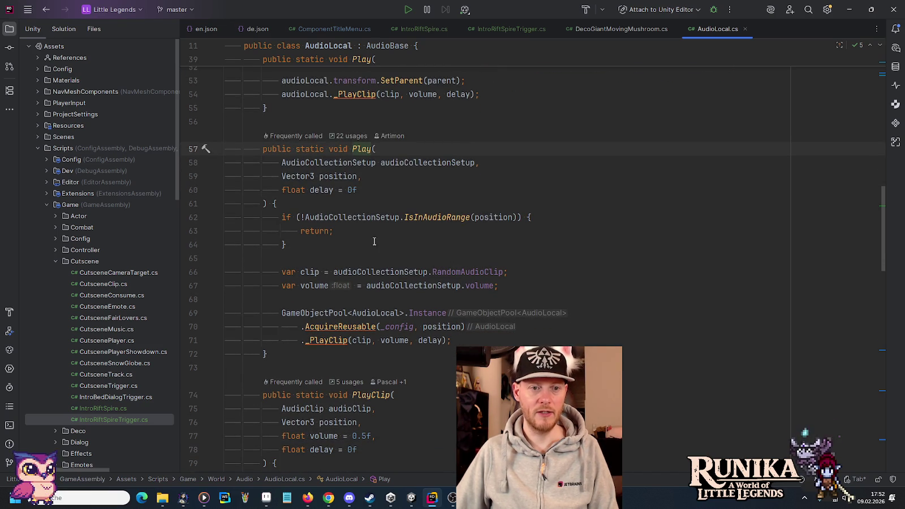
key(ctrl+minus)
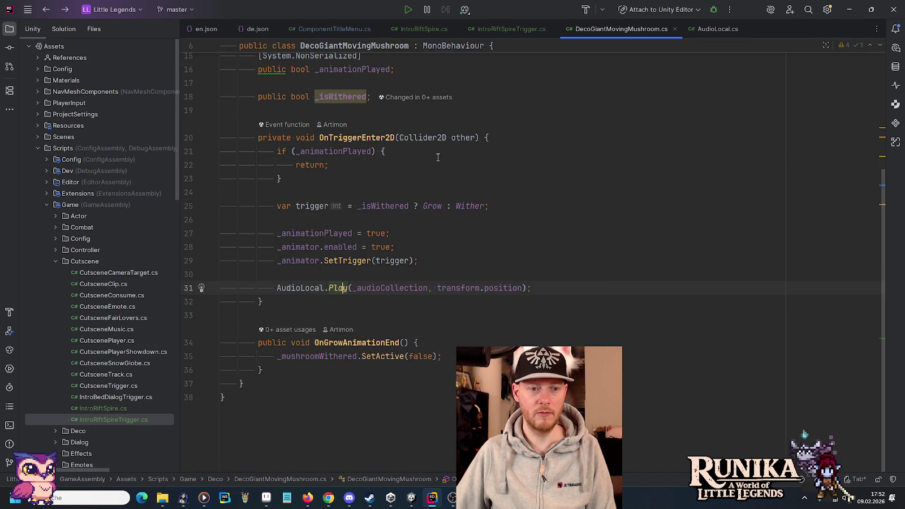
click(526, 263)
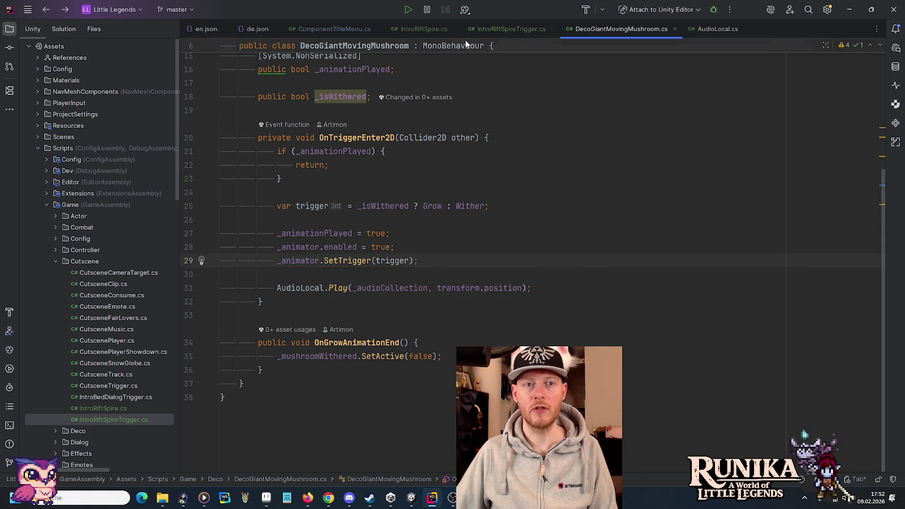
click(419, 26)
Paste AudioLocal.Play(_audioCollection, transform.position) at the start of Retract.
scroll(464, 261, down, 3)
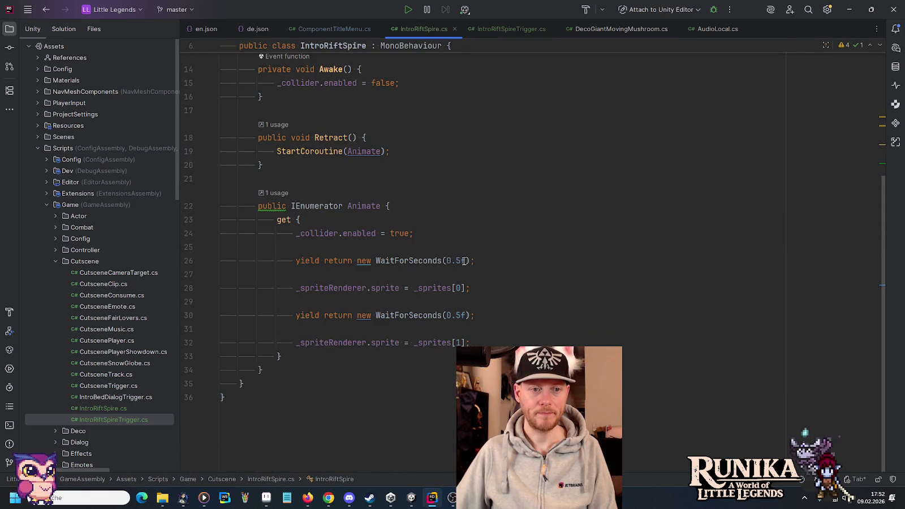
scroll(497, 248, up, 1)
click(435, 262)
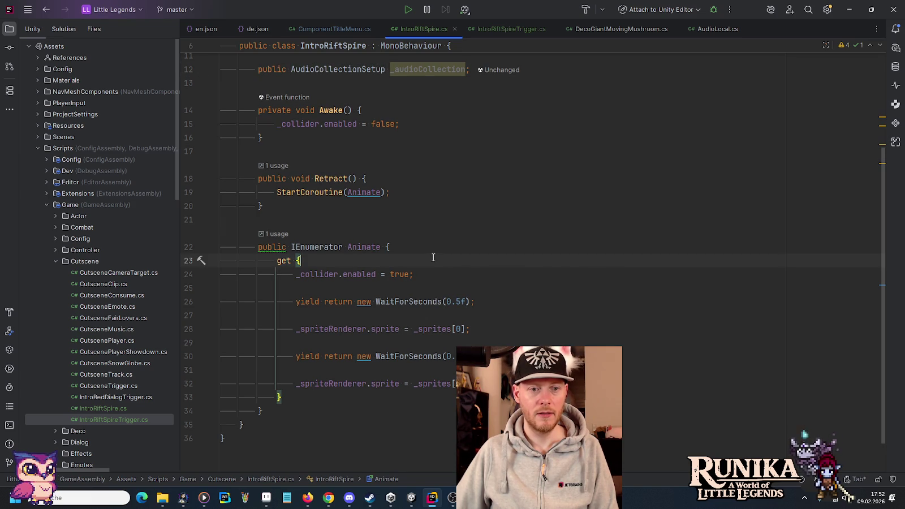
click(406, 183)
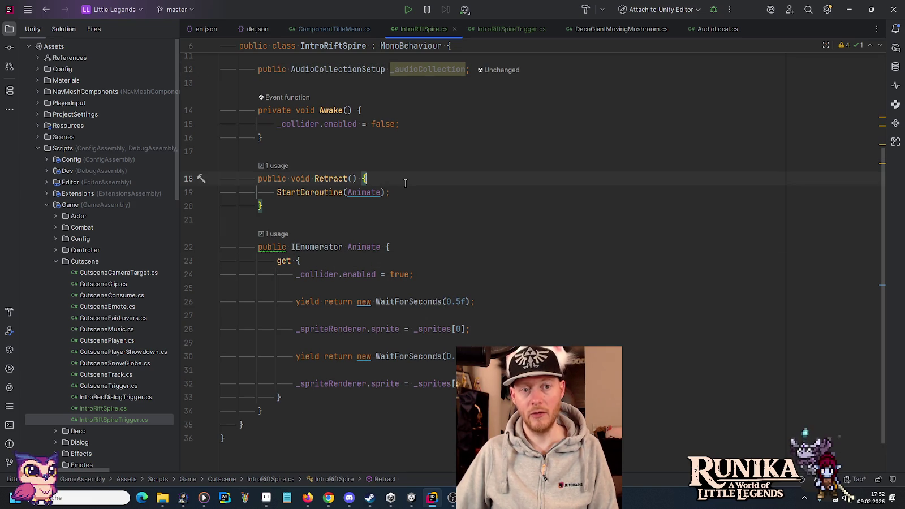
mouse_move(369, 191)
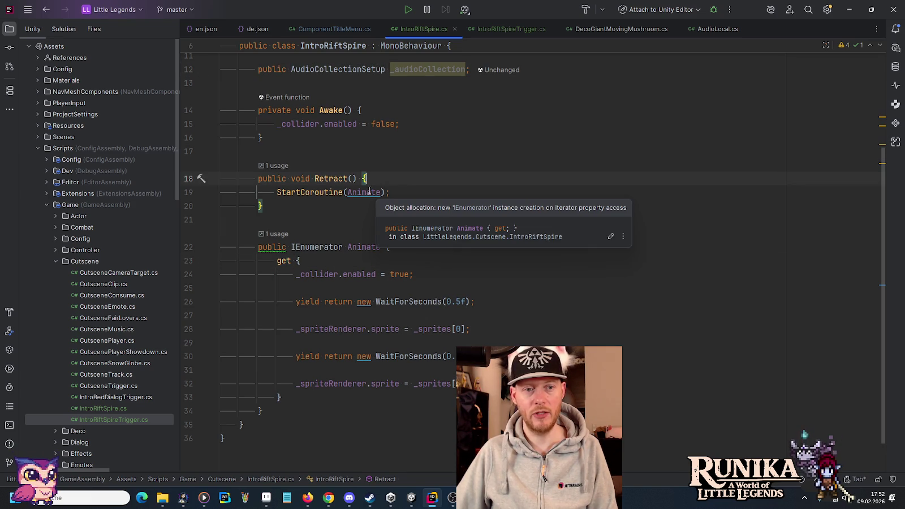
key(Return)
key(Return)
key(ctrl+v)
key(Return)
Move _collider.enabled = true from Animate into Retract and import AudioLocal's namespace.
drag(421, 316, 433, 300)
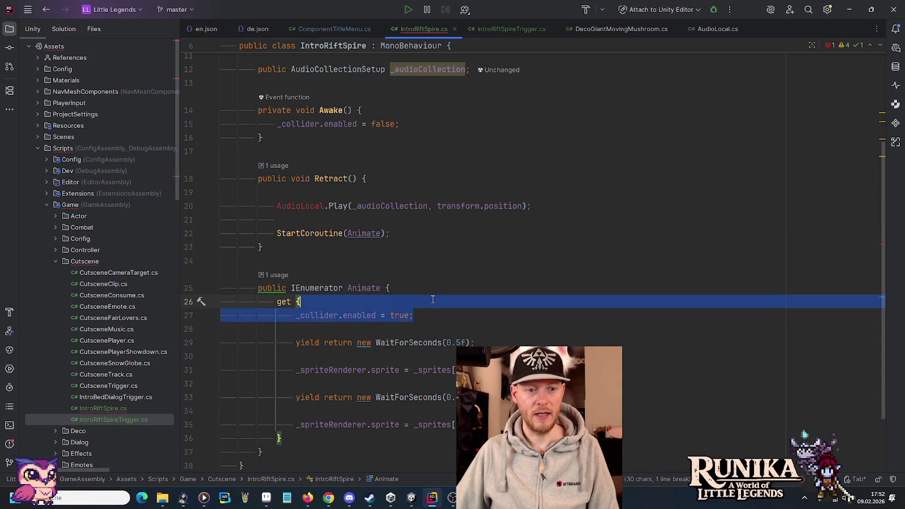
key(ctrl+x)
key(Up)
key(Up)
key(Up)
key(ctrl+v)
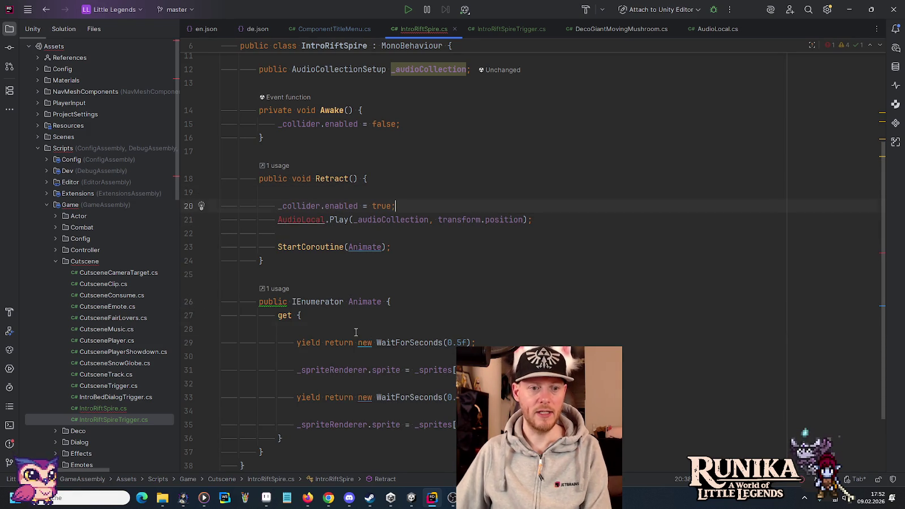
key(alt+Return)
key(Return)
Wrap the audio call in an if (_audioCollection) { } check.
key(Down)
key(ctrl+Right)
key(ctrl+Right)
key(ctrl+Right)
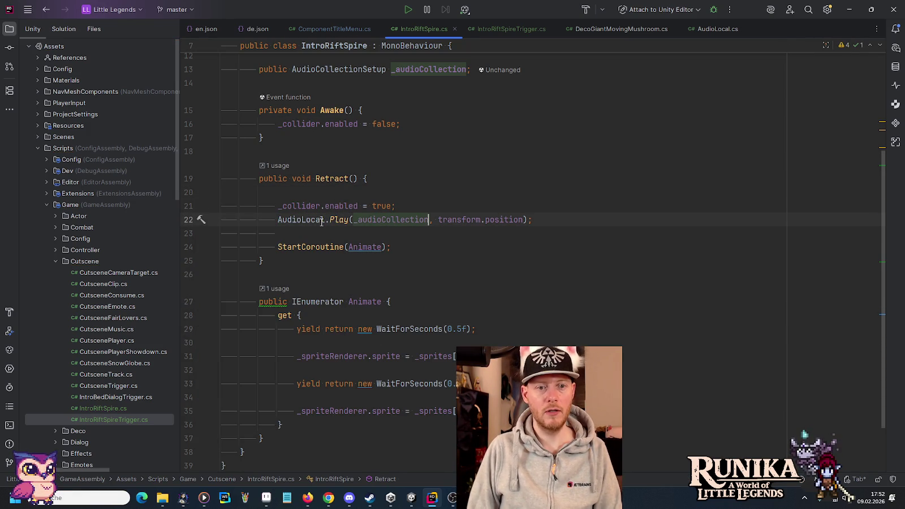
key(ctrl+c)
key(Up)
key(End)
key(Return)
key(Return)
text(if ()
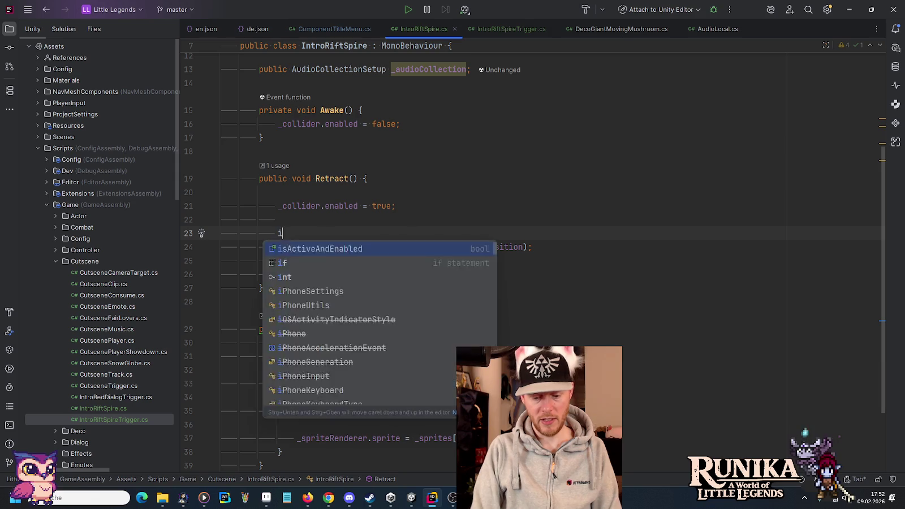
key(ctrl+shift+v)
key(Return)
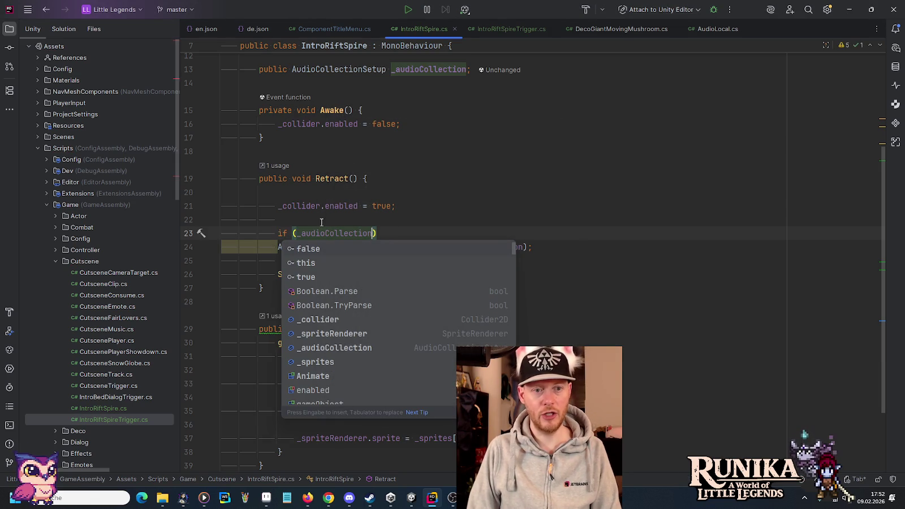
key(End)
text({)
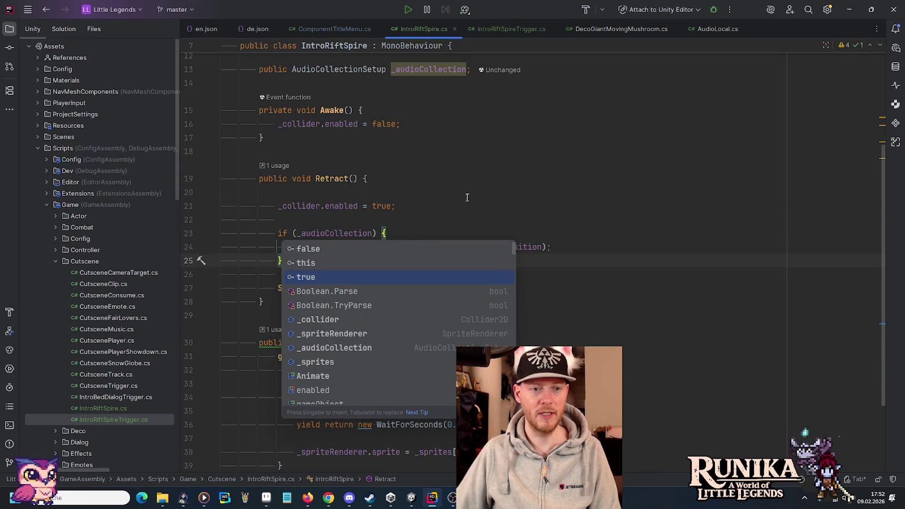
key(BackSpace)
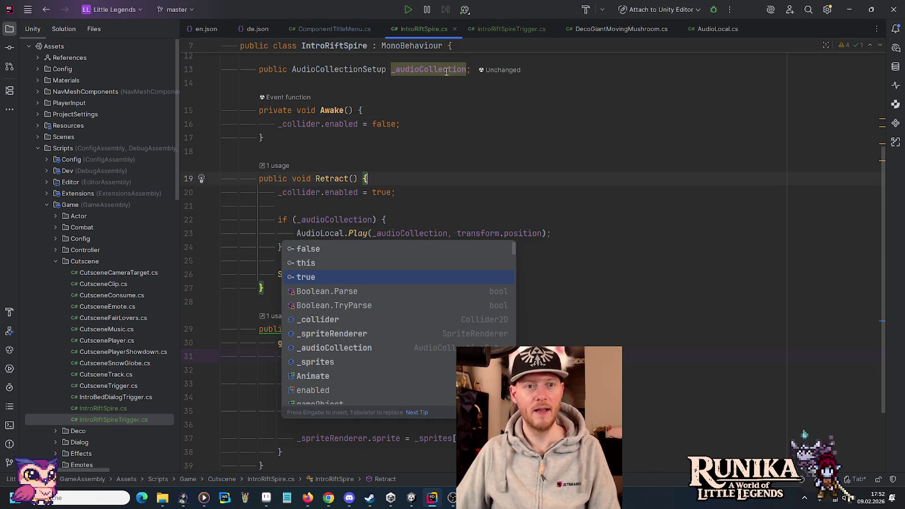
key(alt+Tab)
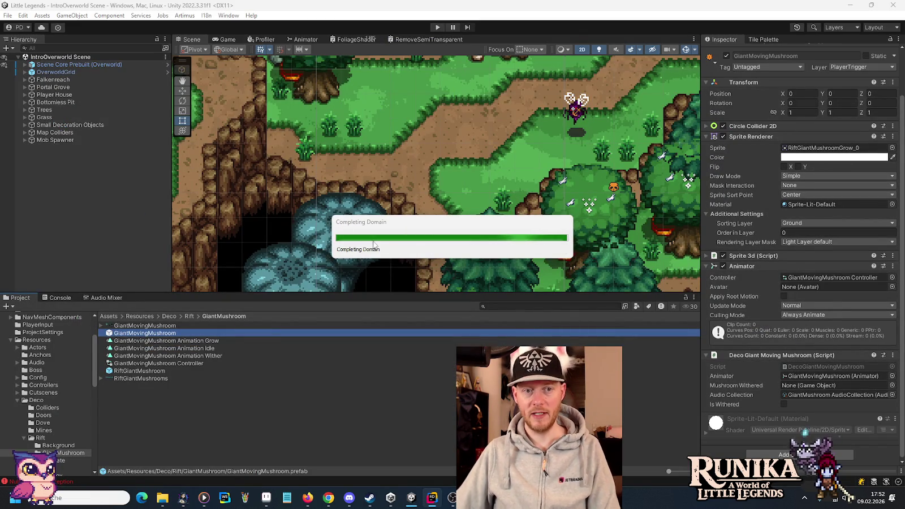
Assign GiantMushroom AudioCollection to Rift Spire 2's Audio Collection field and save IntroOverworld.
click(327, 227)
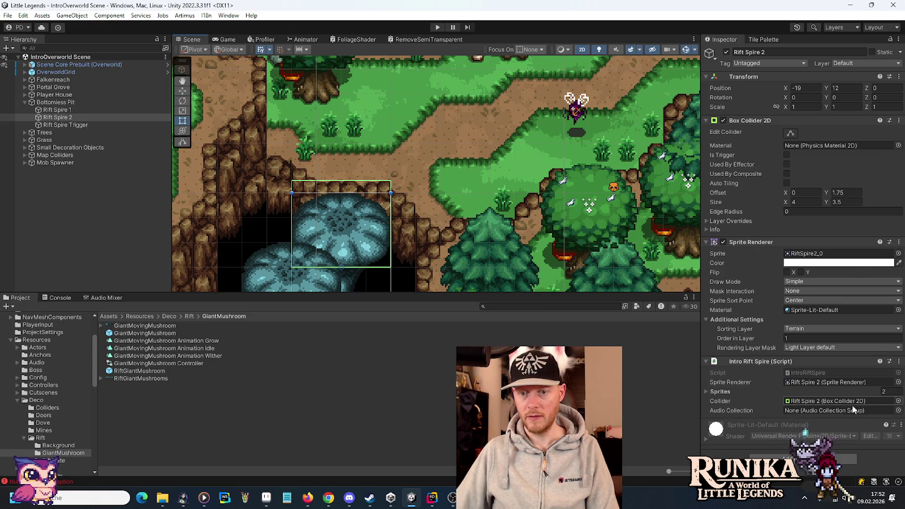
click(898, 410)
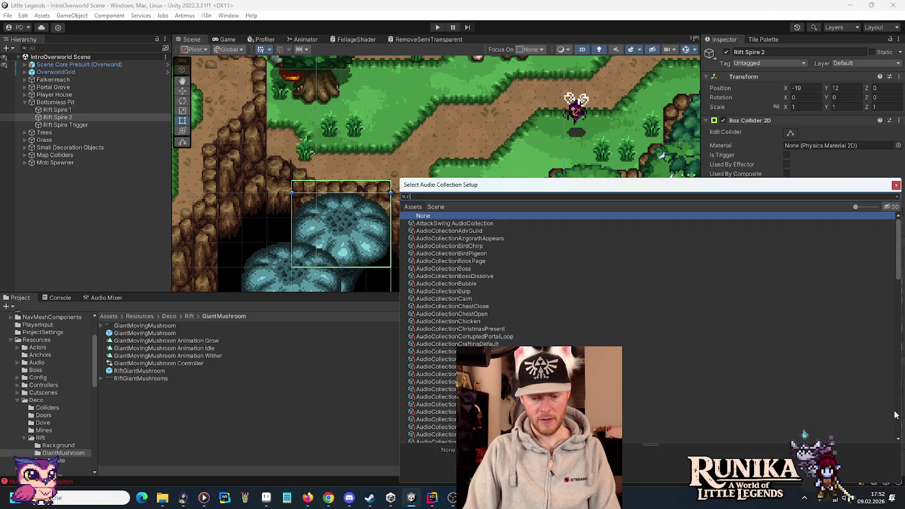
text(iftmu)
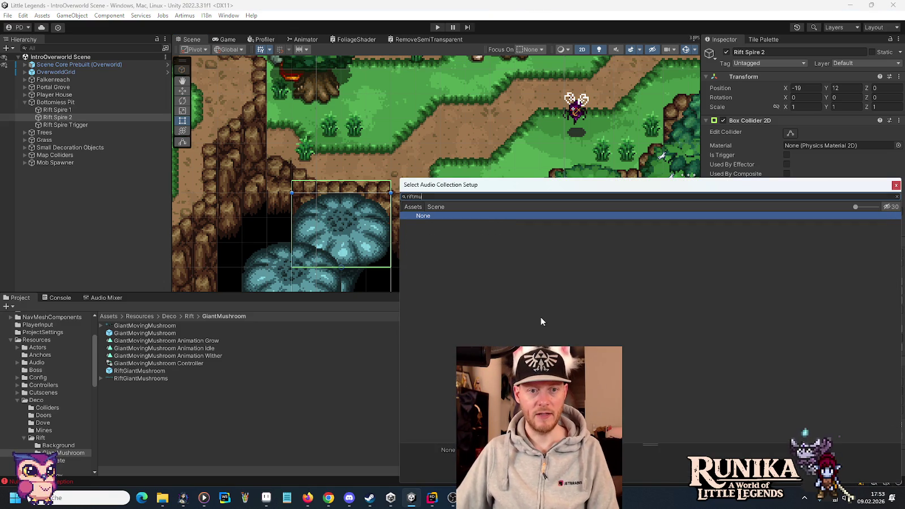
key(BackSpace)
key(BackSpace)
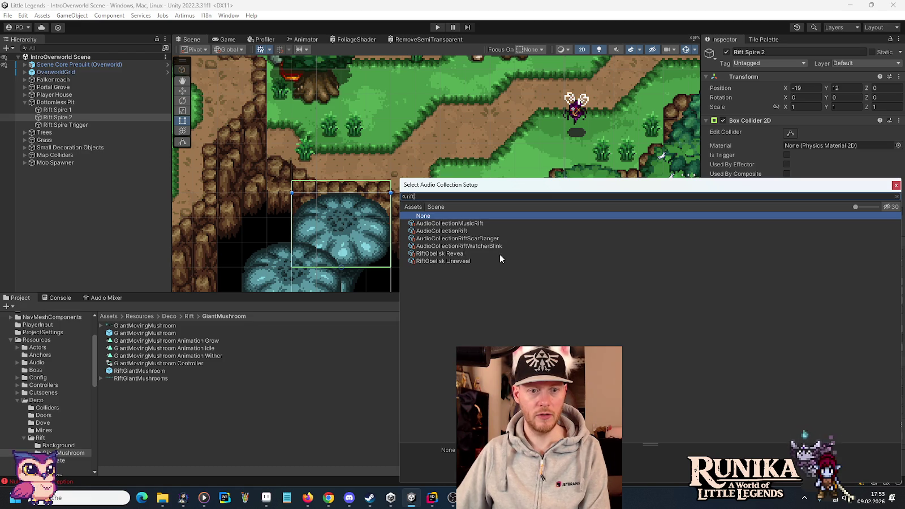
key(BackSpace)
key(BackSpace)
key(BackSpace)
text(gi)
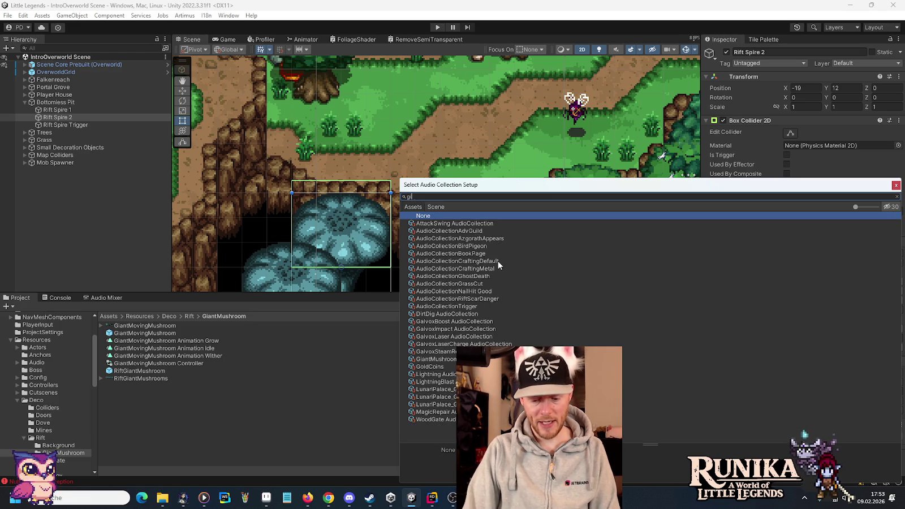
text(antm)
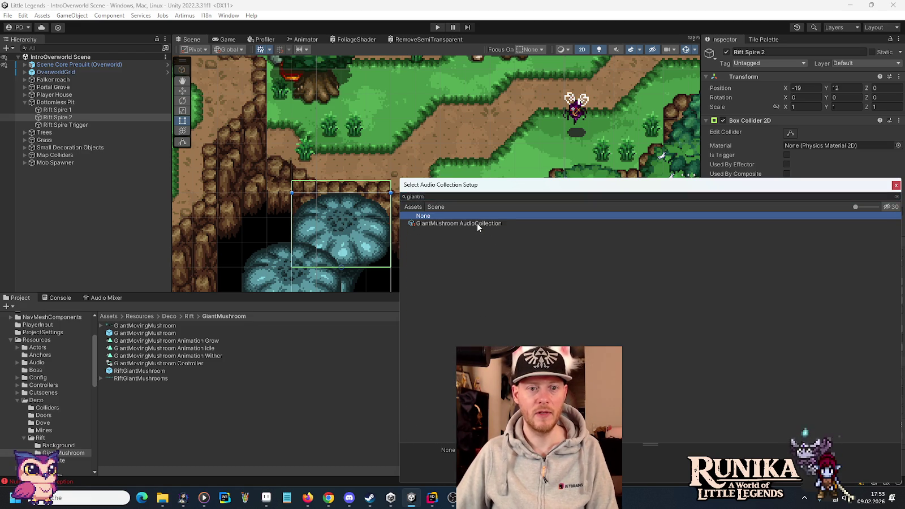
double_click(476, 223)
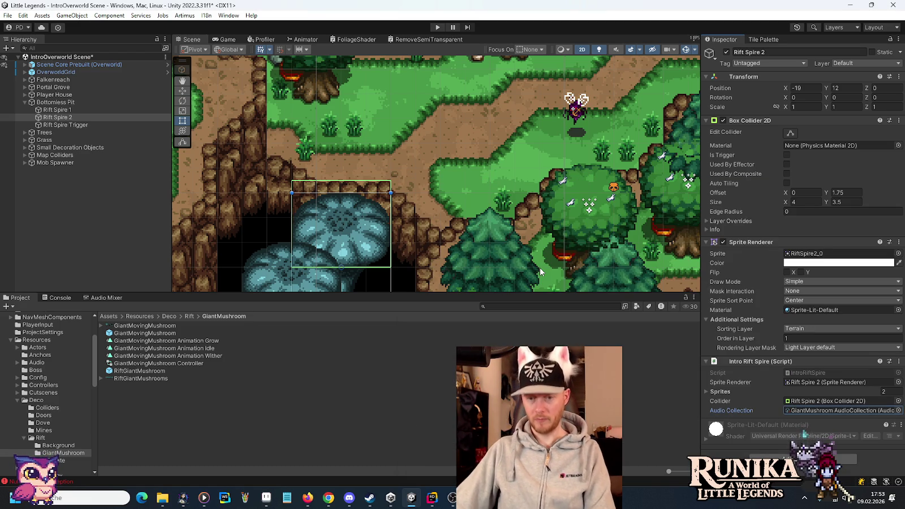
key(ctrl+s)
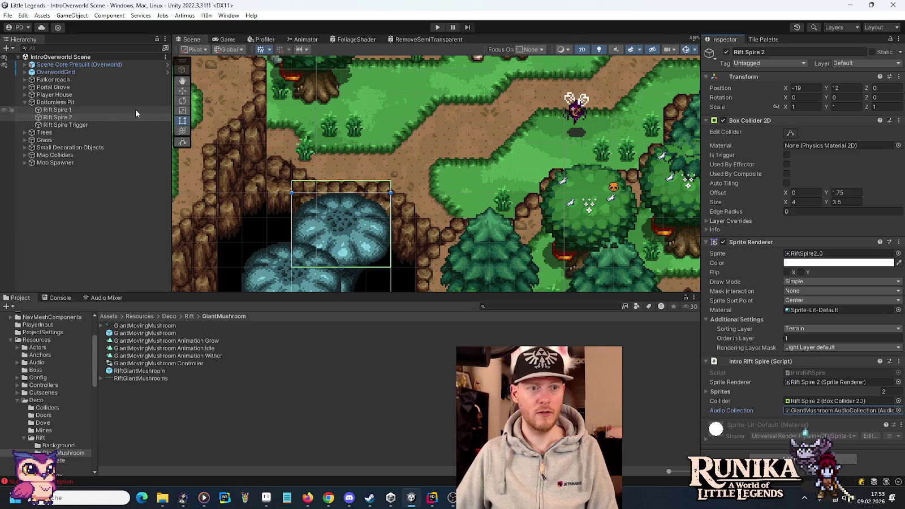
click(181, 91)
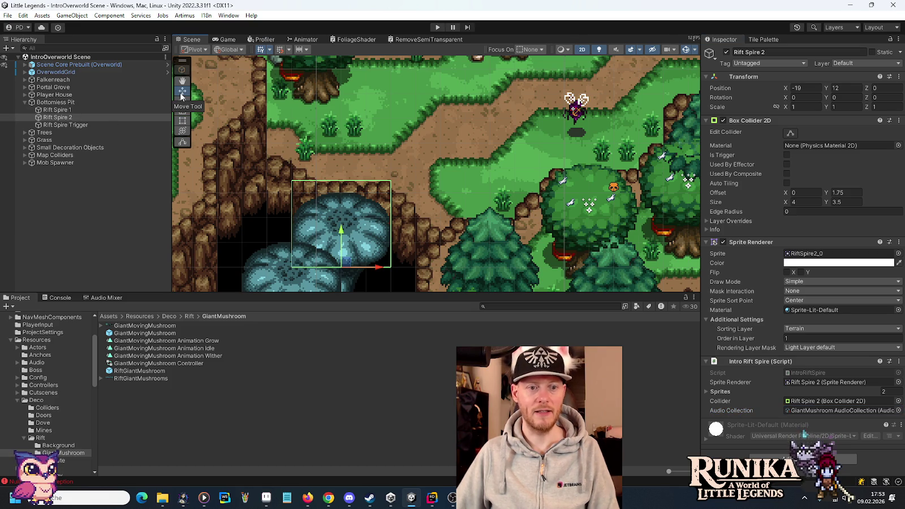
click(434, 27)
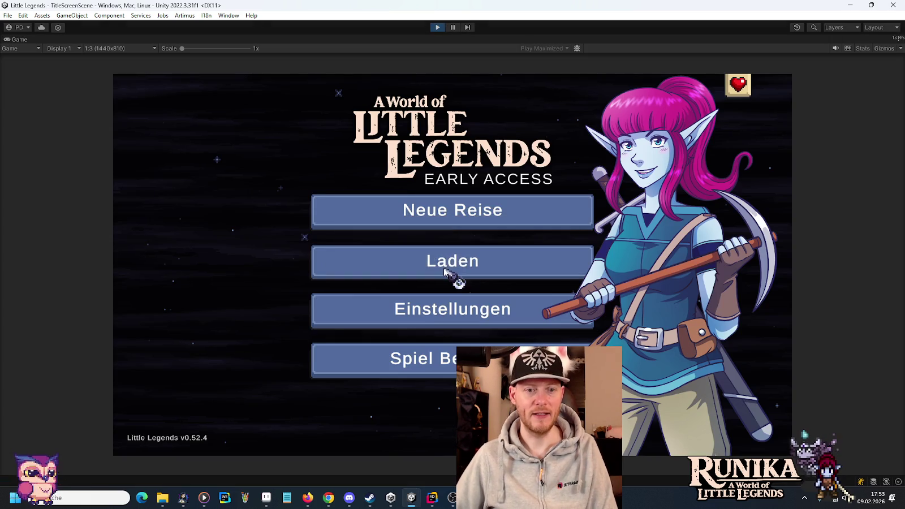
click(453, 266)
click(364, 238)
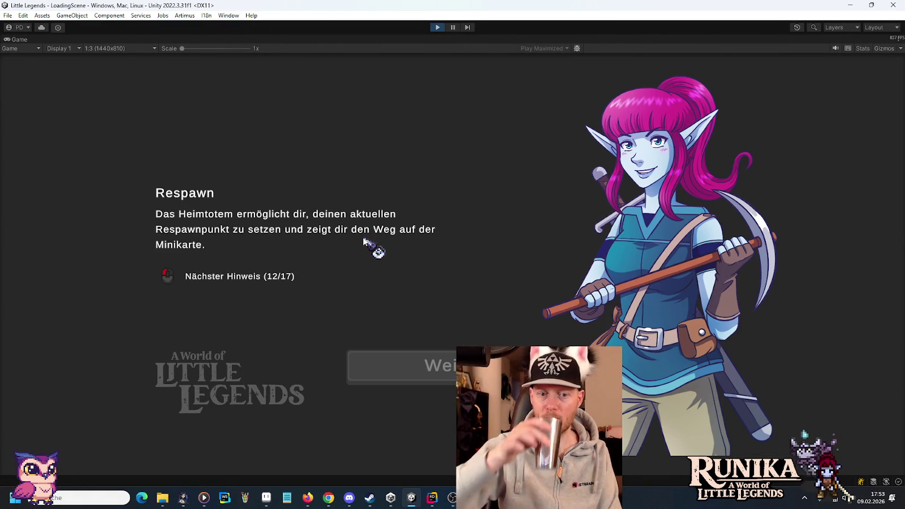
key(s)
key(a)
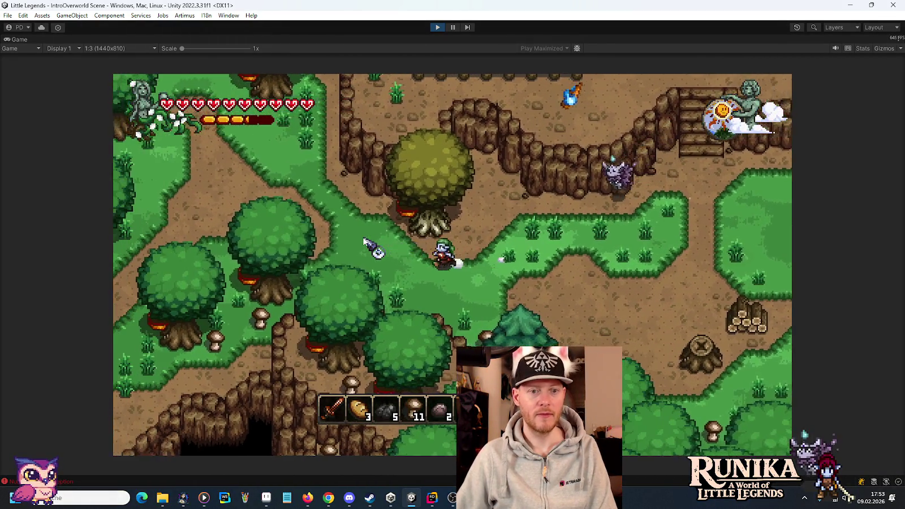
key(a)
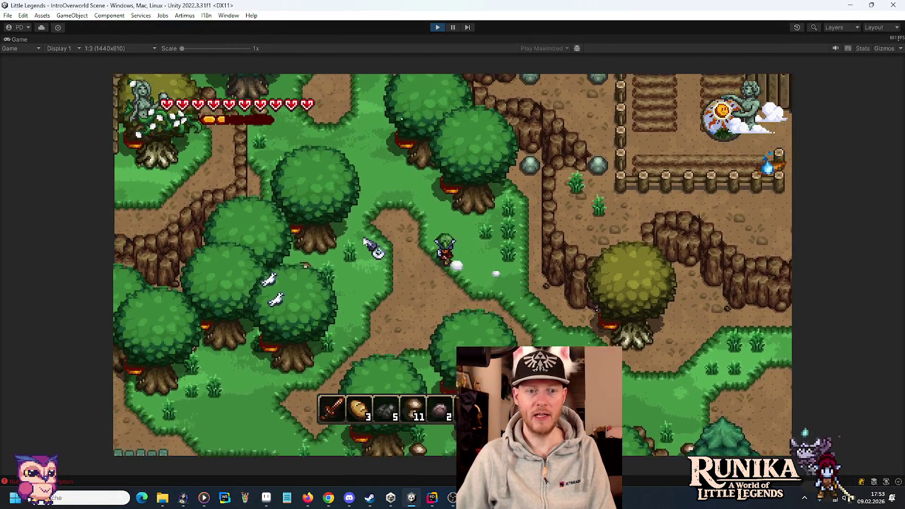
key(a)
key(w)
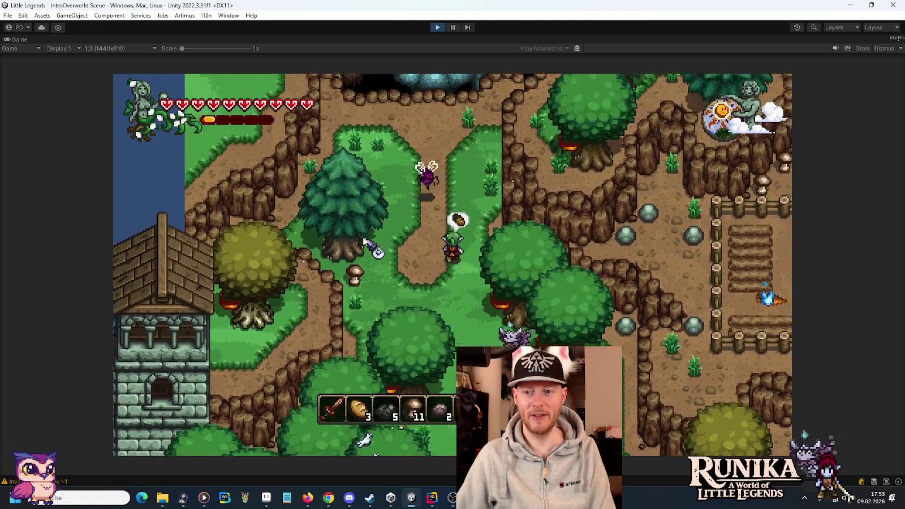
key(w)
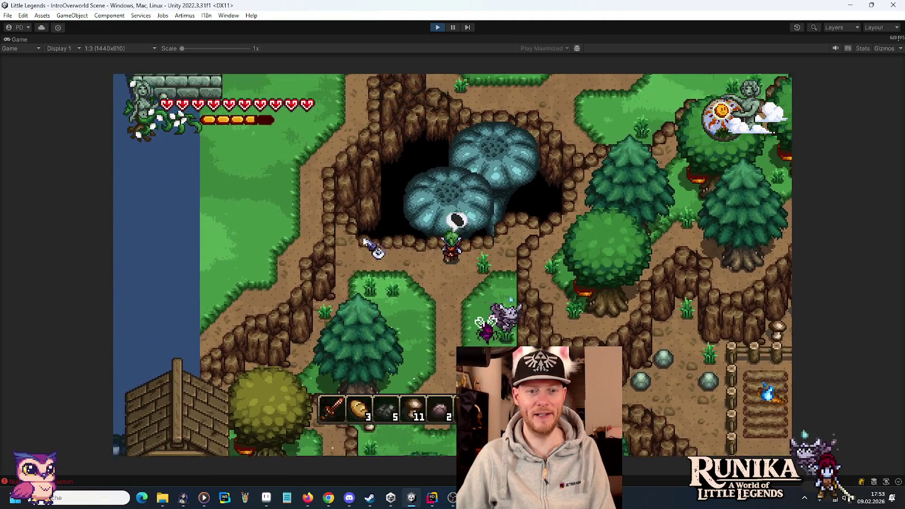
key(w)
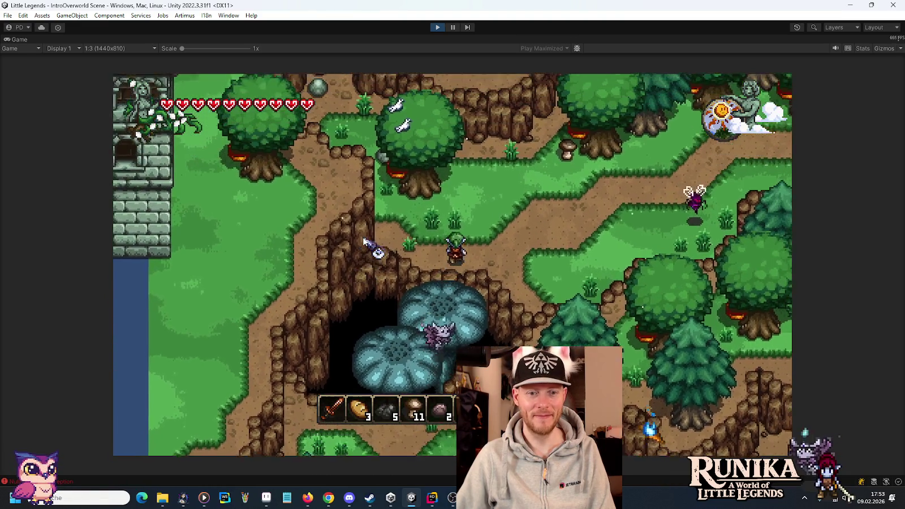
key(w)
key(d)
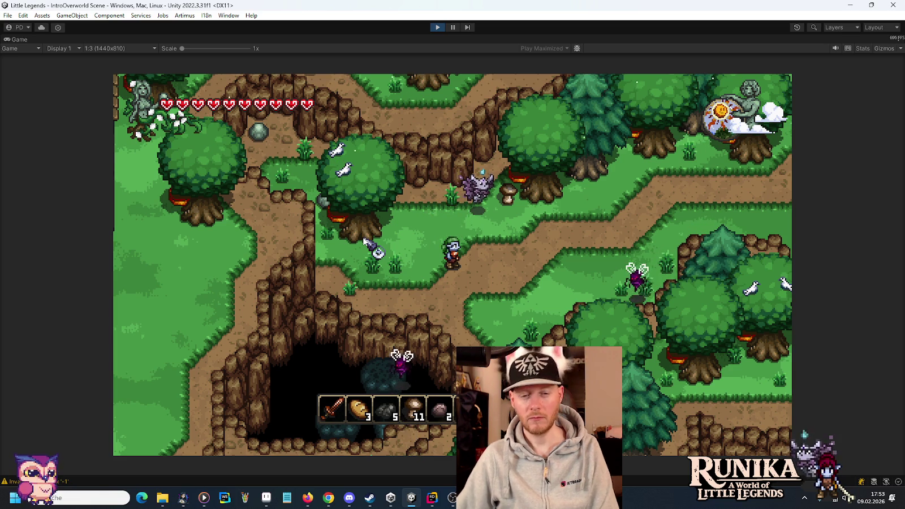
key(w)
key(d)
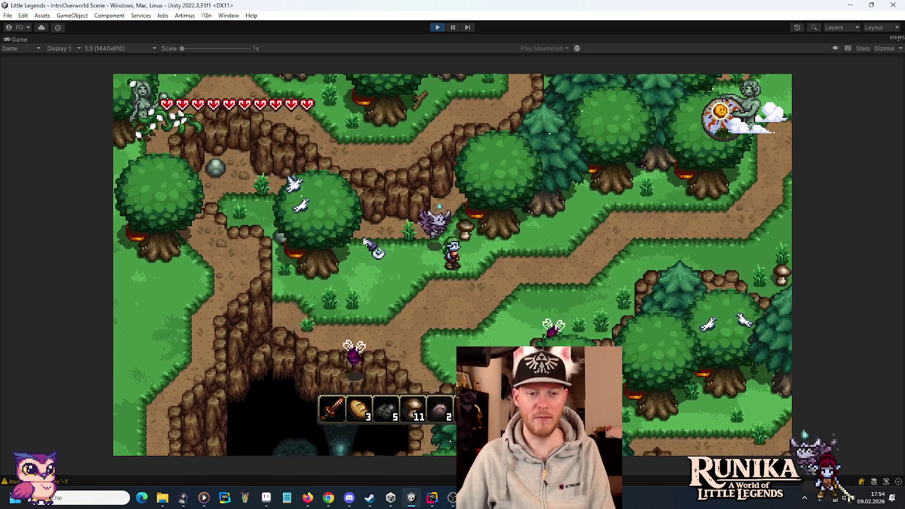
key(d)
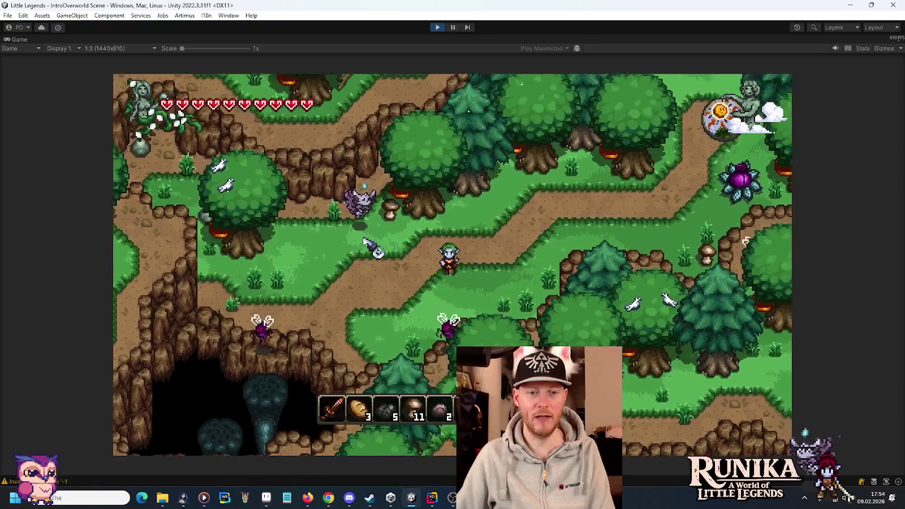
key(a)
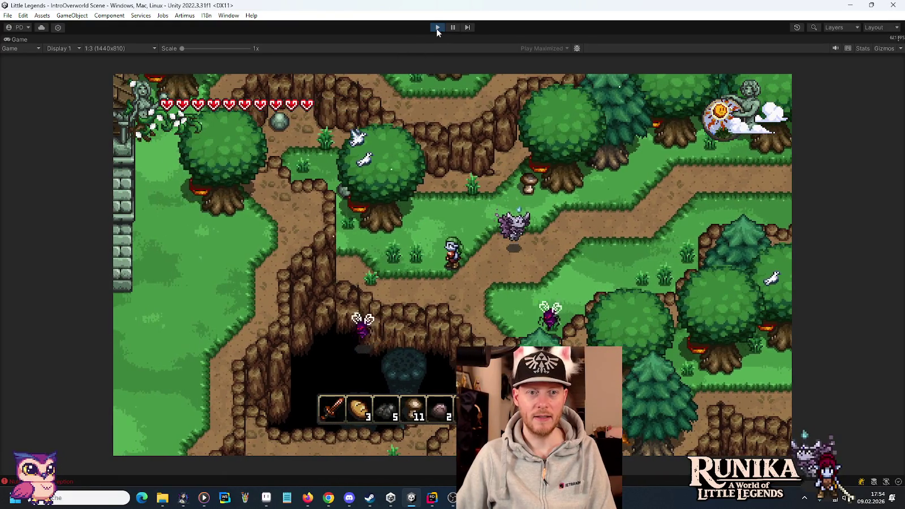
click(437, 27)
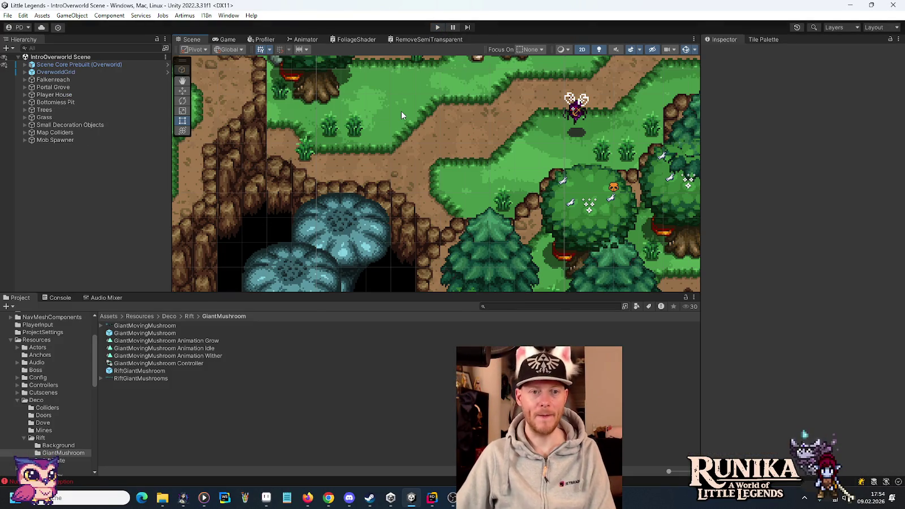
Select Rift Spire Trigger under Bottomless Pit and drag it down one unit to Y 16.
click(53, 102)
click(25, 103)
click(72, 124)
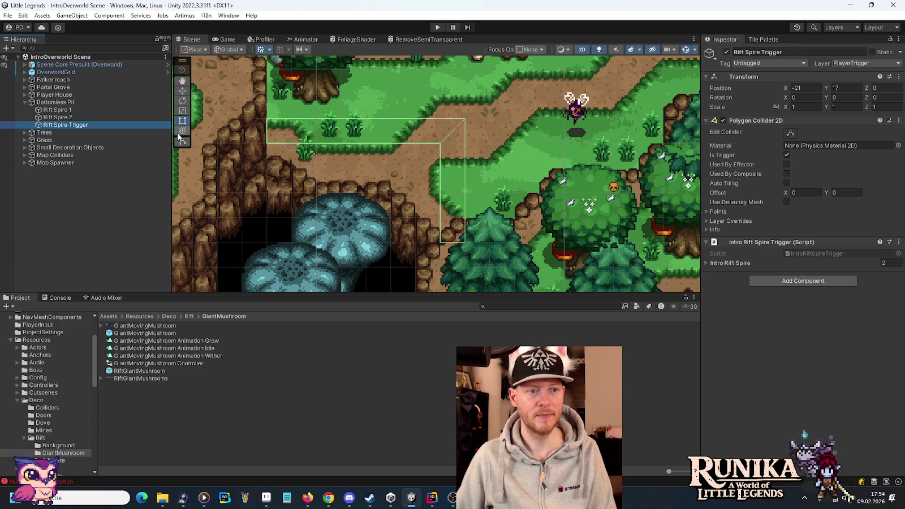
click(182, 91)
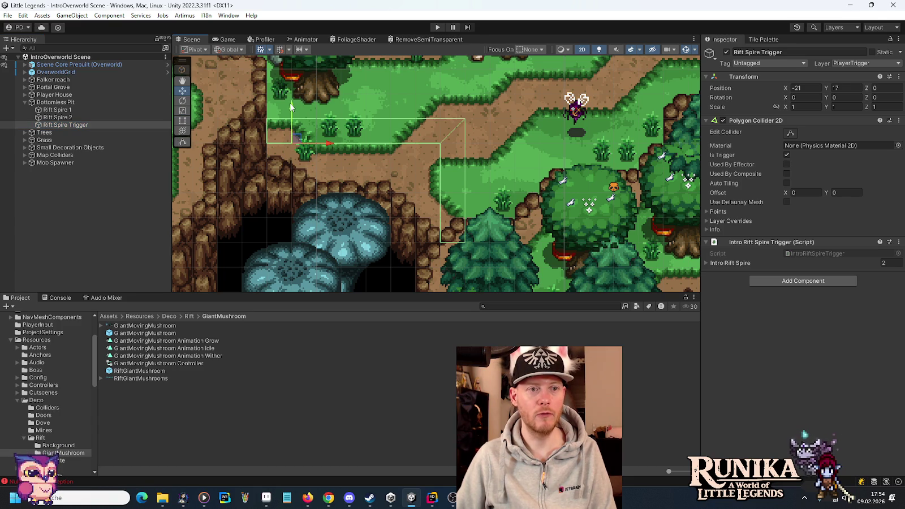
drag(291, 112, 289, 130)
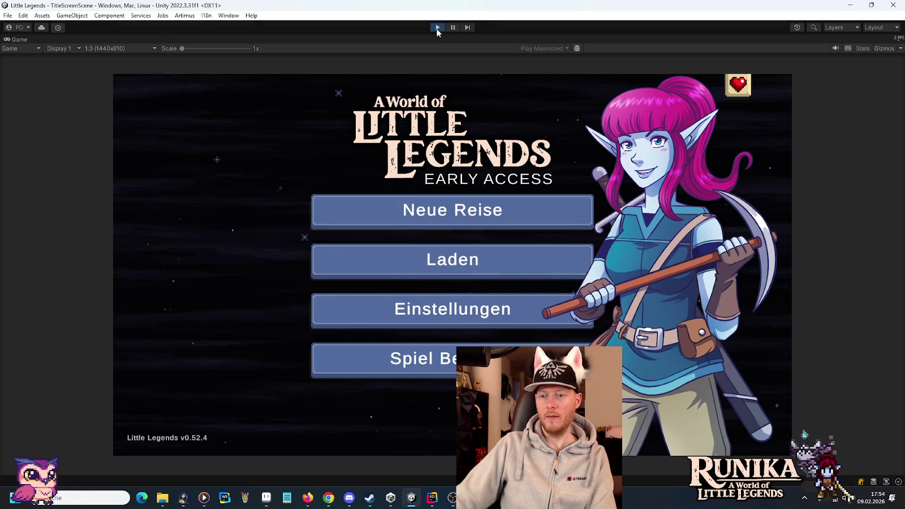
Load the existing save and walk the hero west and north-west from the farmhouse.
click(476, 260)
click(378, 228)
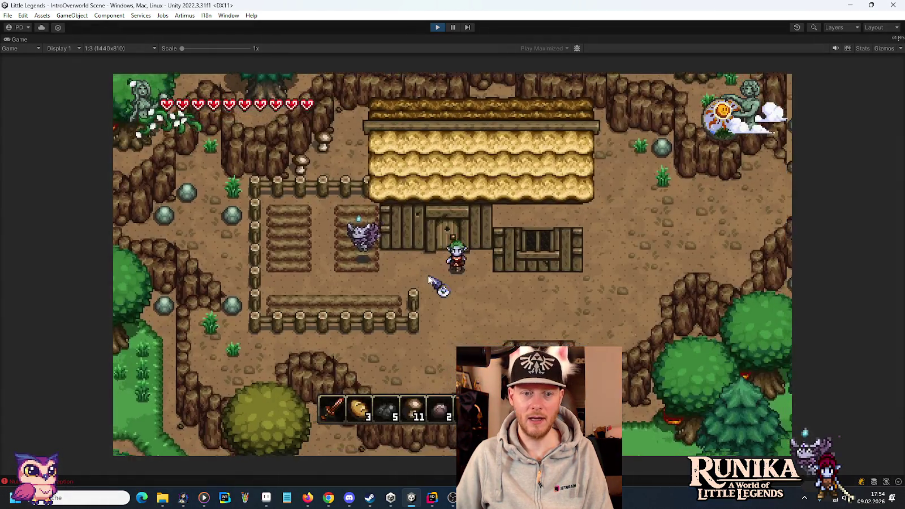
key(s)
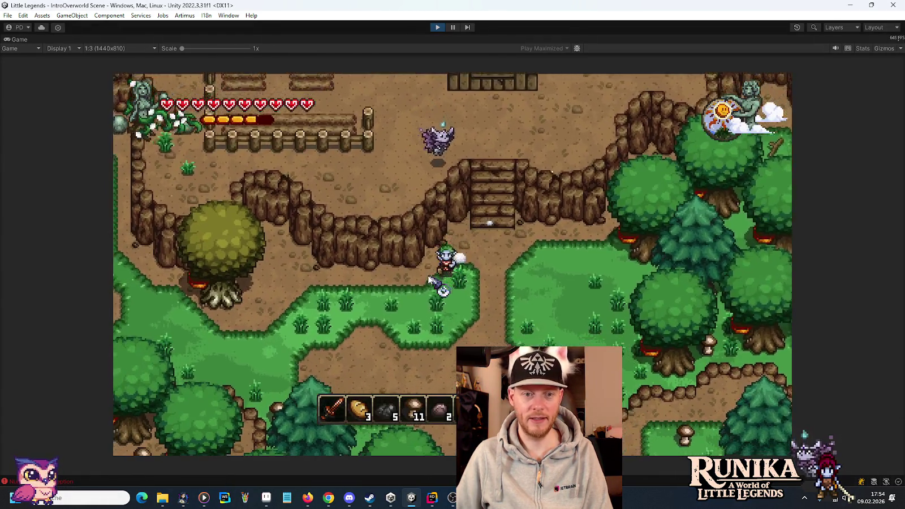
key(a)
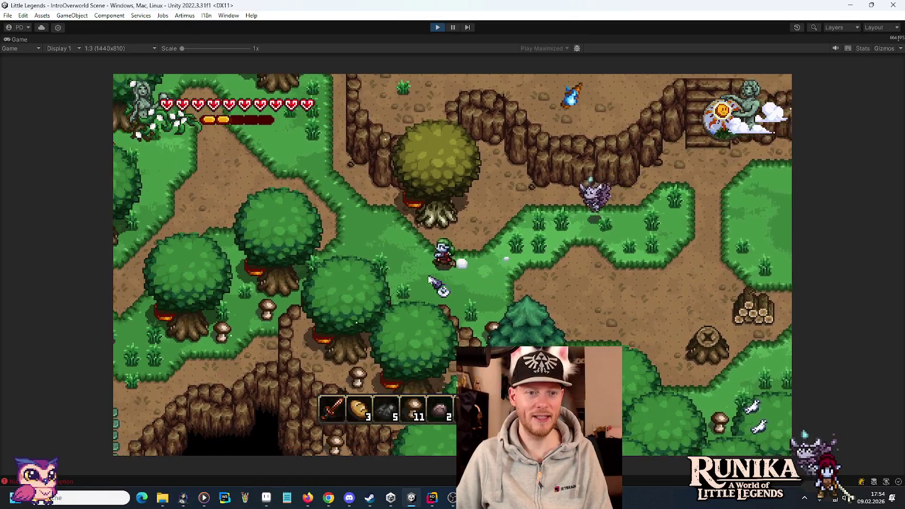
key(w)
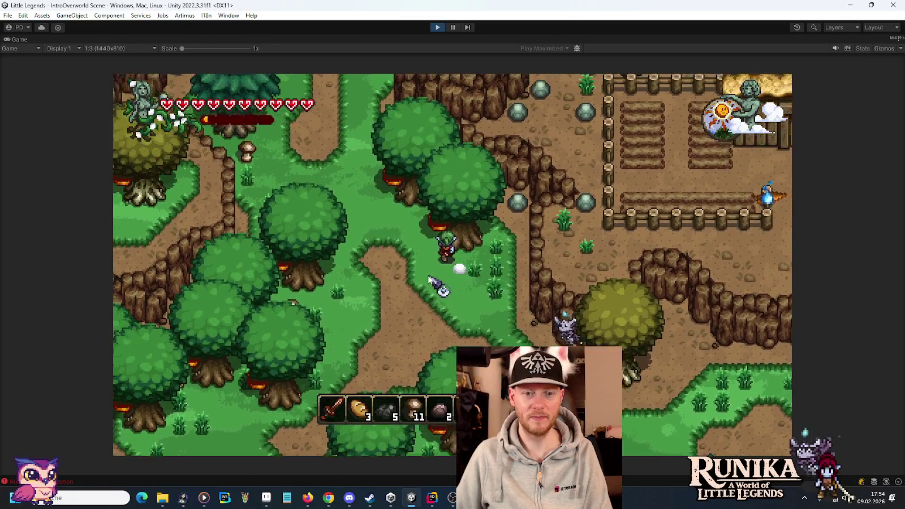
Walk north onto the blue mushrooms, stop the playtest, and select Rift Spire 1.
key(w)
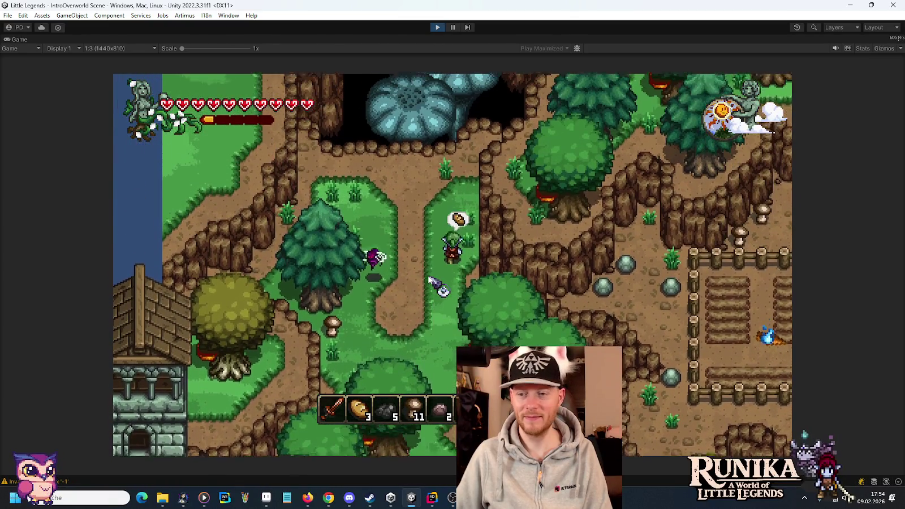
key(w)
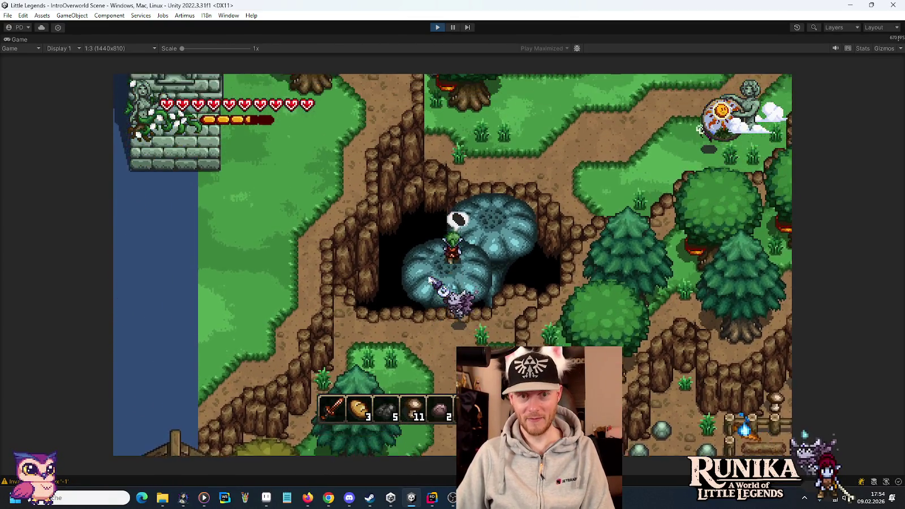
key(w)
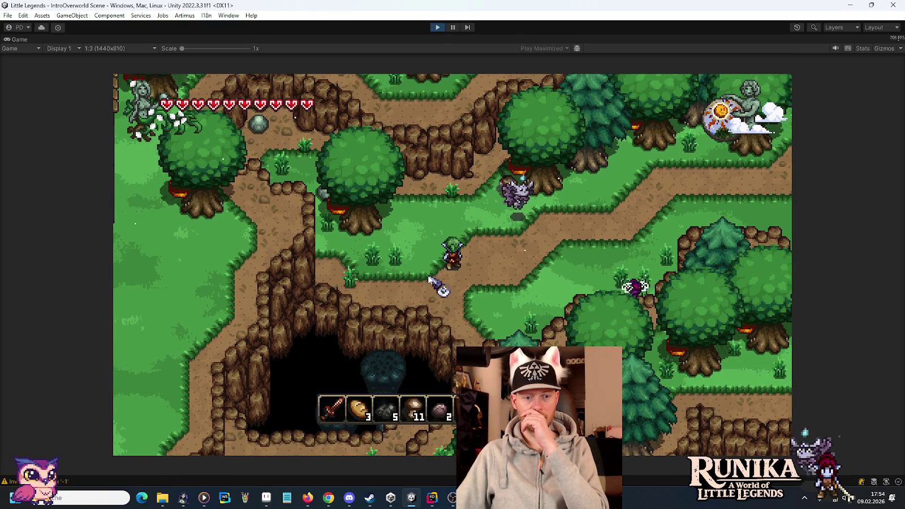
click(438, 28)
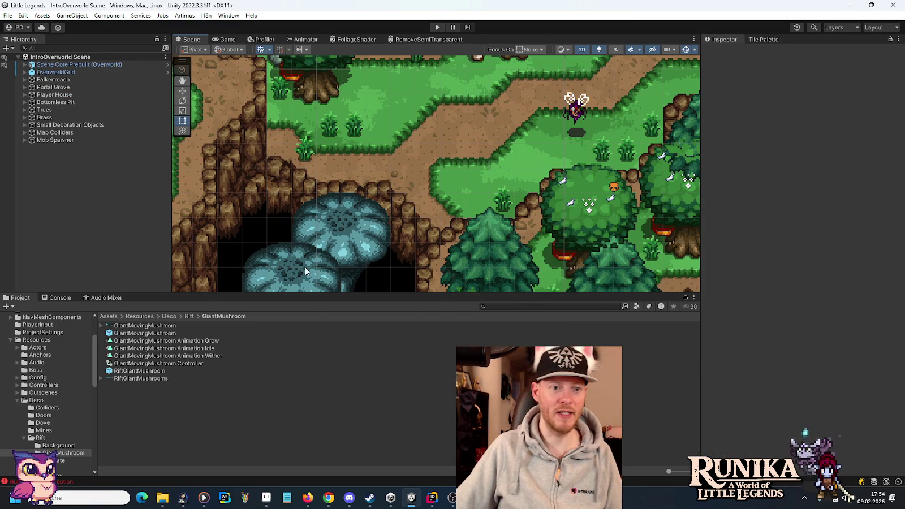
click(299, 269)
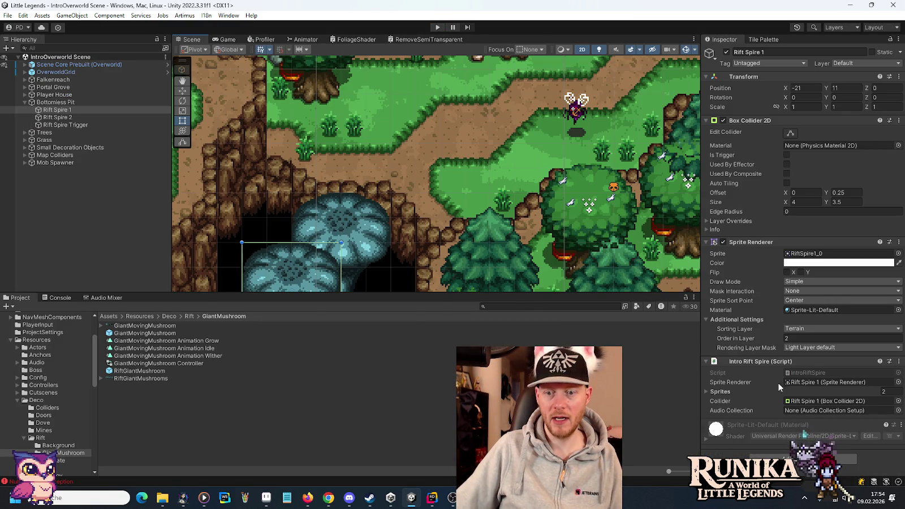
click(434, 499)
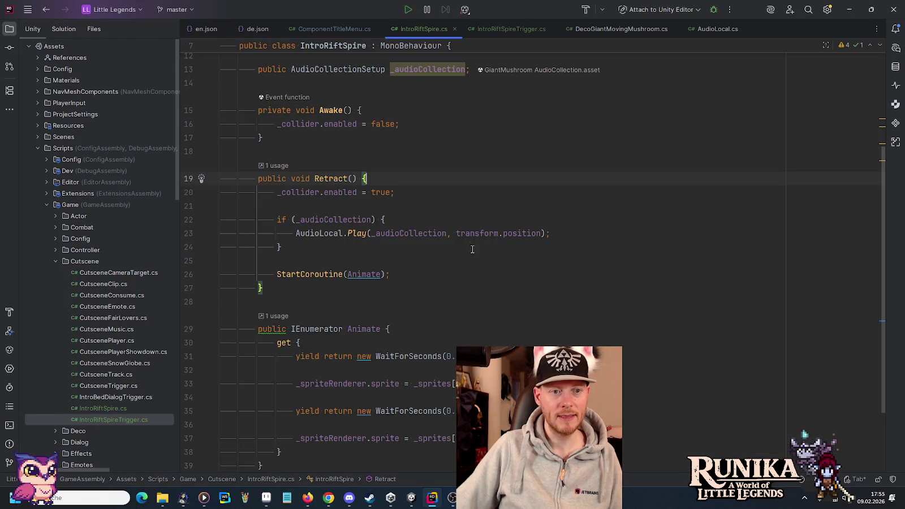
Add a public bool _retractDelayed field after _collider in IntroRiftSpire.
scroll(441, 170, up, 4)
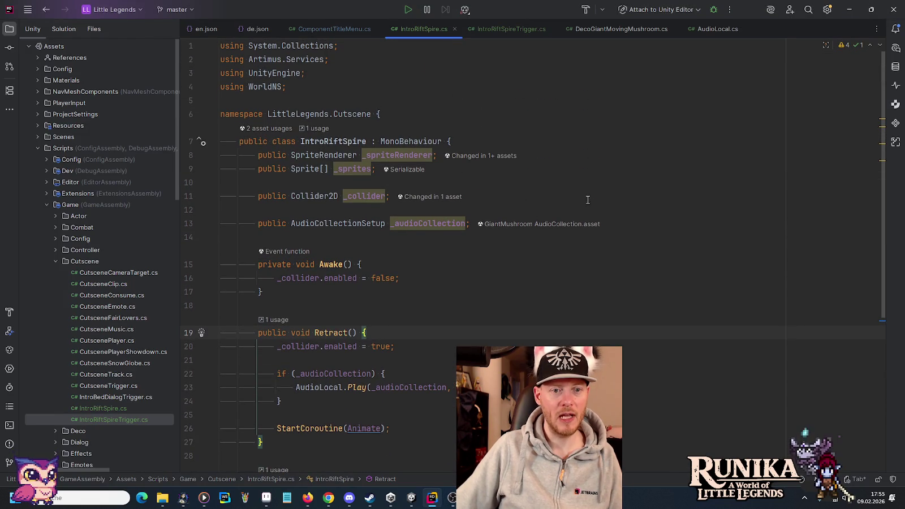
key(Return)
key(Return)
text(public bool _retra)
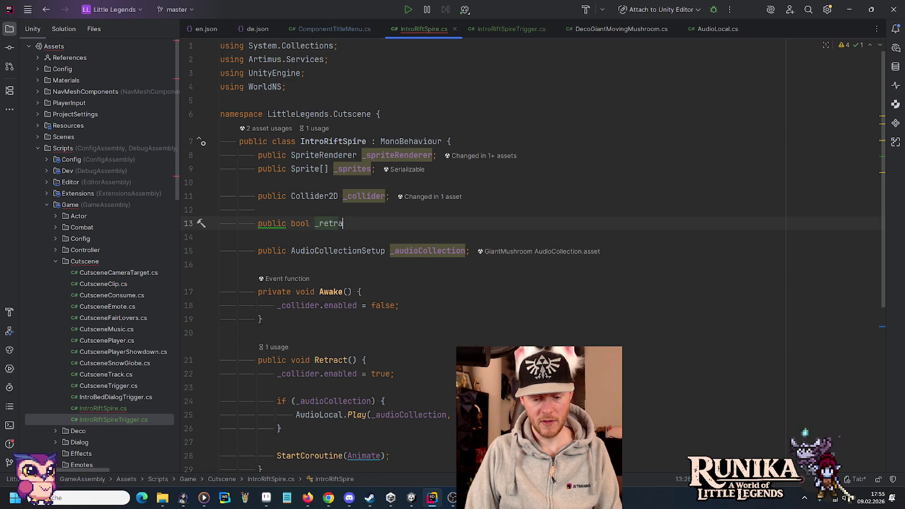
text(ctDelayed;)
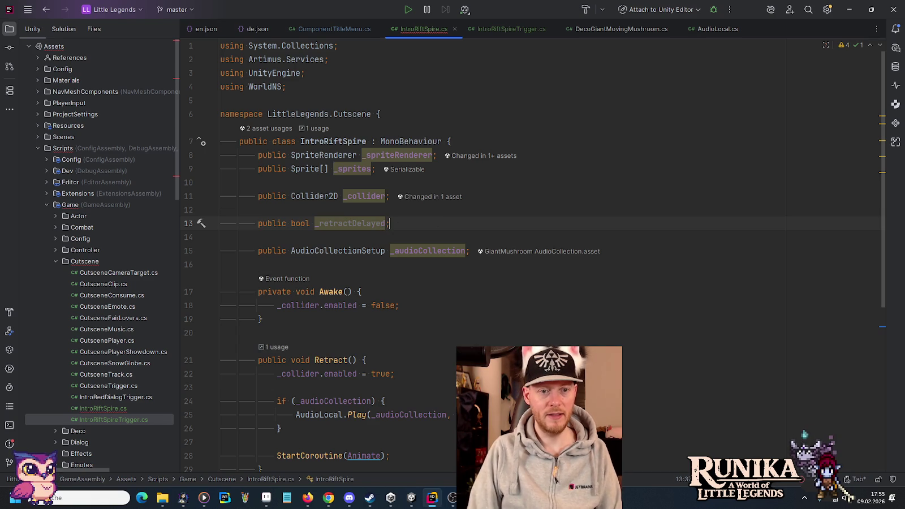
double_click(348, 223)
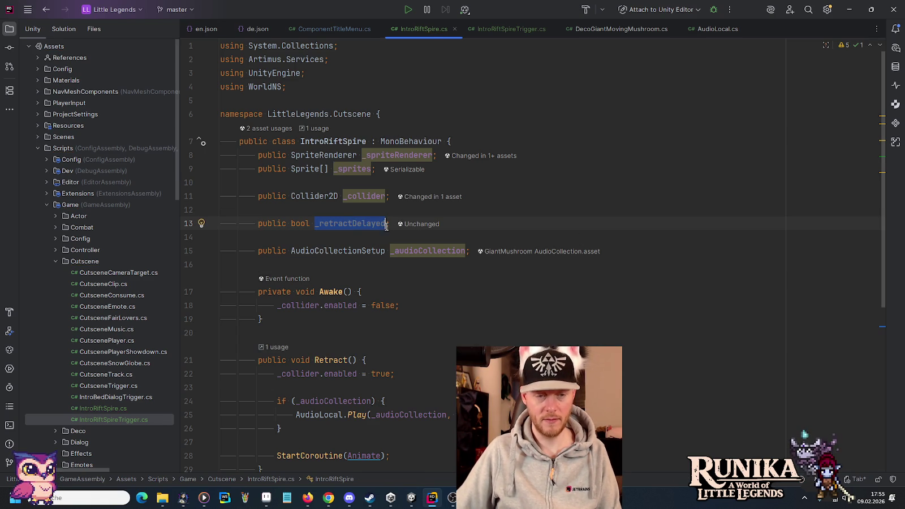
In Animate's getter, add if (_retractDelayed) { yield return new WaitForSeconds(0.65f); }.
scroll(439, 238, down, 5)
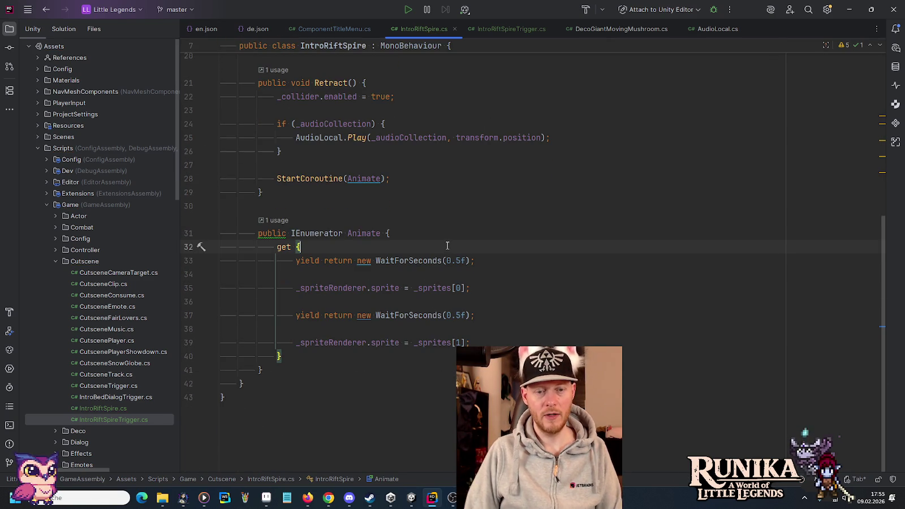
key(Return)
key(Return)
key(Up)
text(if )
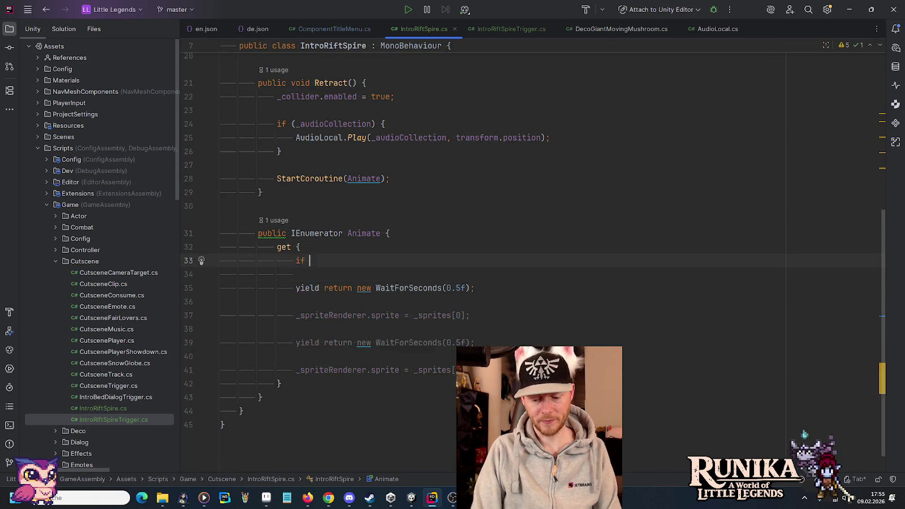
text((_retractDelayed) {)
key(Return)
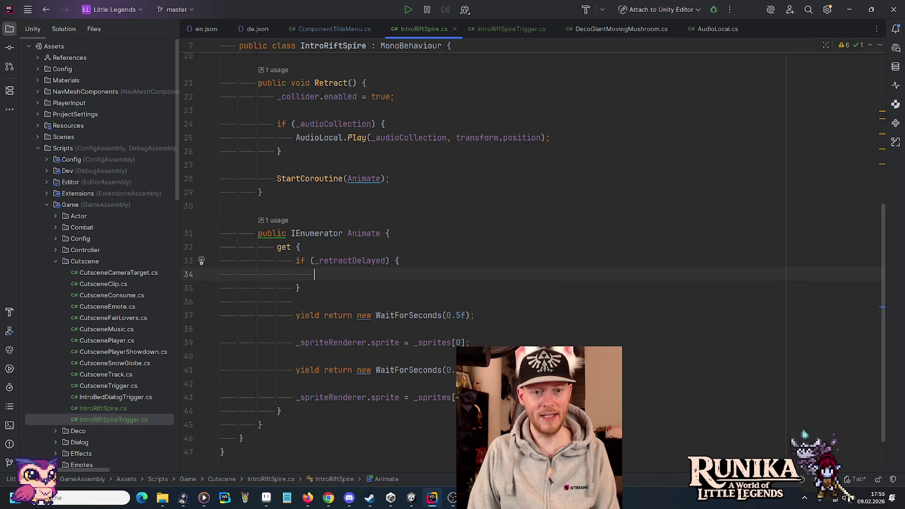
key(Tab)
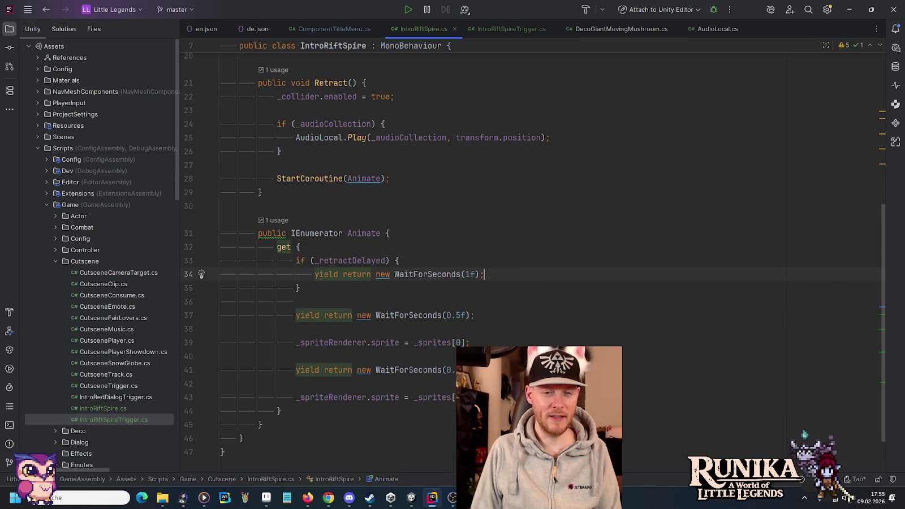
click(479, 274)
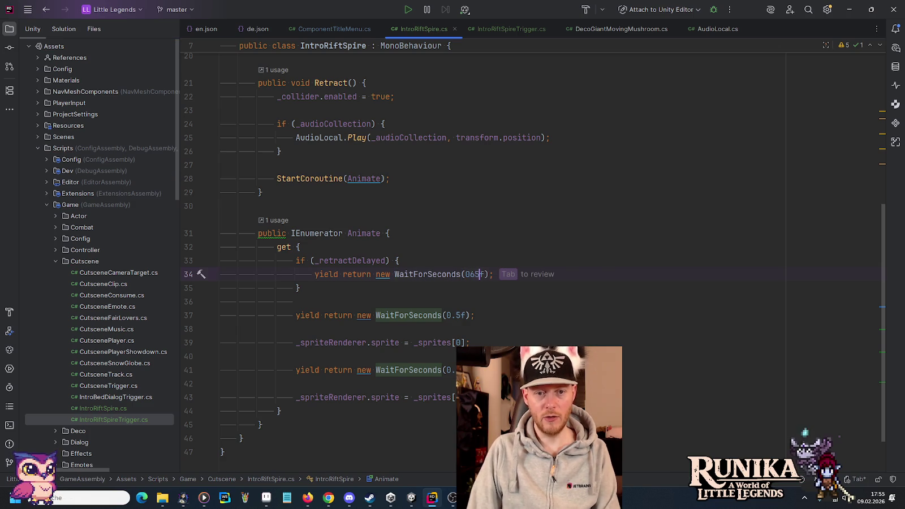
text(.)
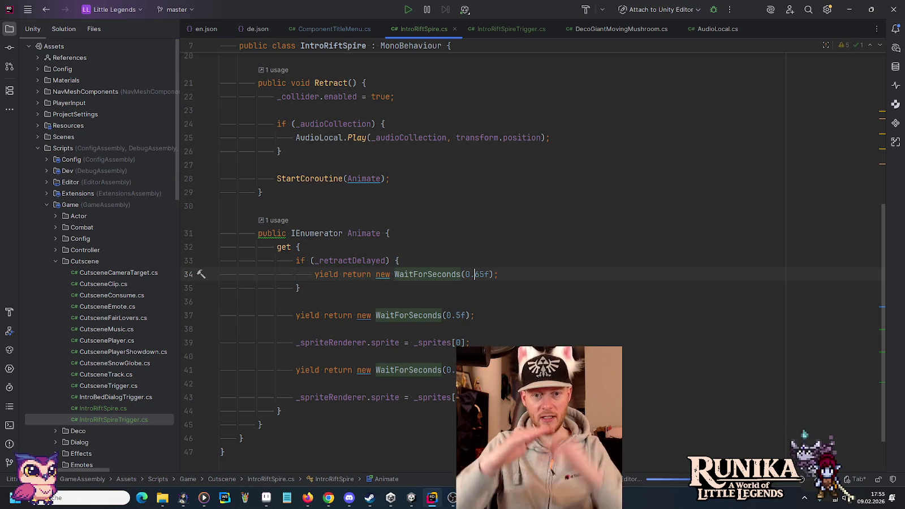
click(412, 498)
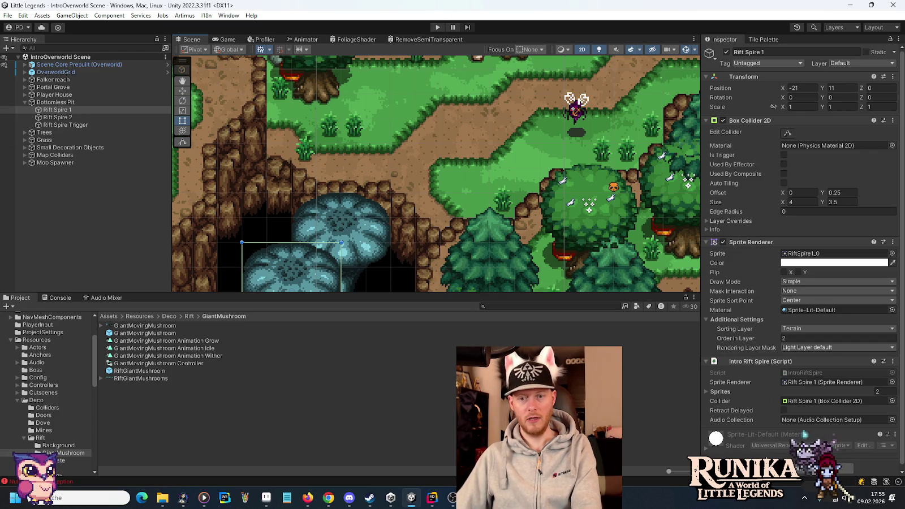
Tick Retract Delayed on Rift Spire 1's Intro Rift Spire component.
click(784, 410)
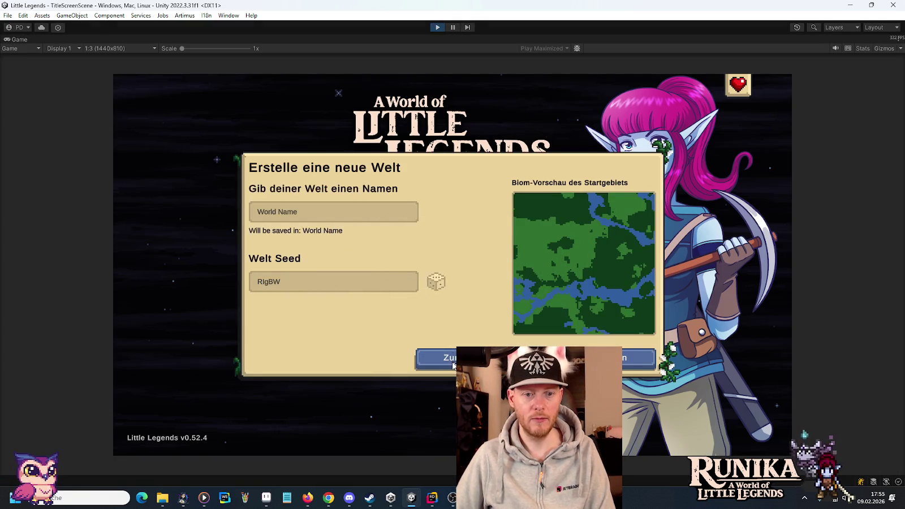
click(453, 366)
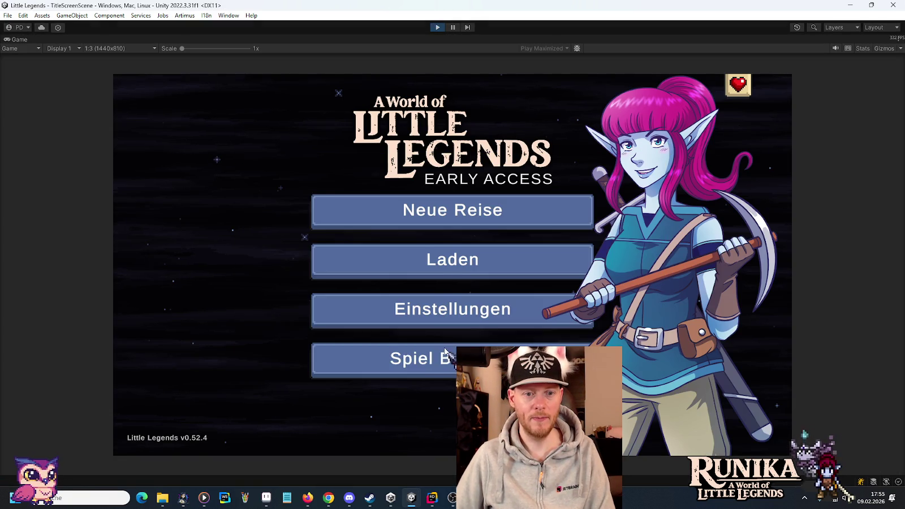
Load a saved world and continue from the loading screen into the game.
click(433, 271)
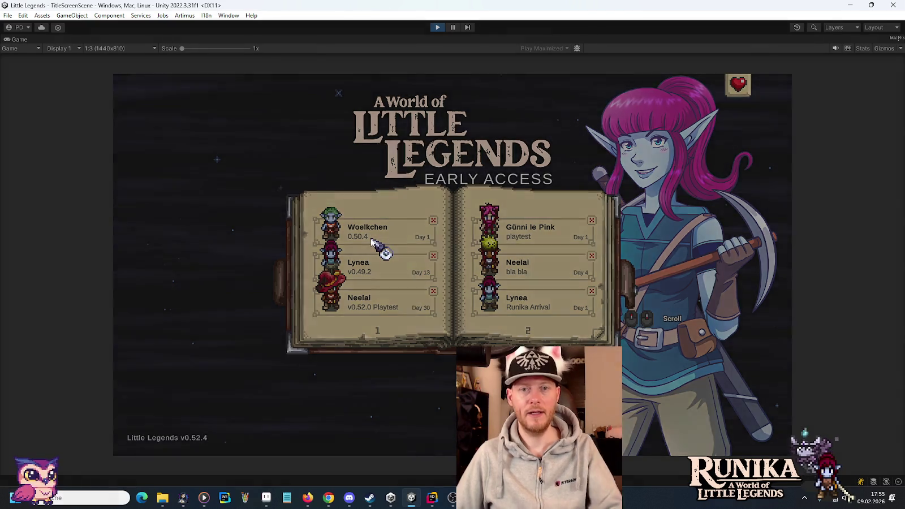
click(371, 241)
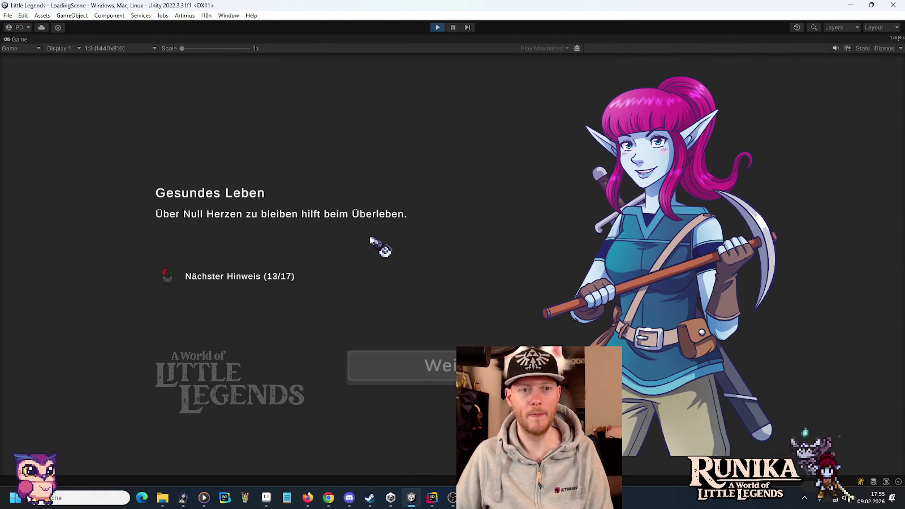
click(432, 365)
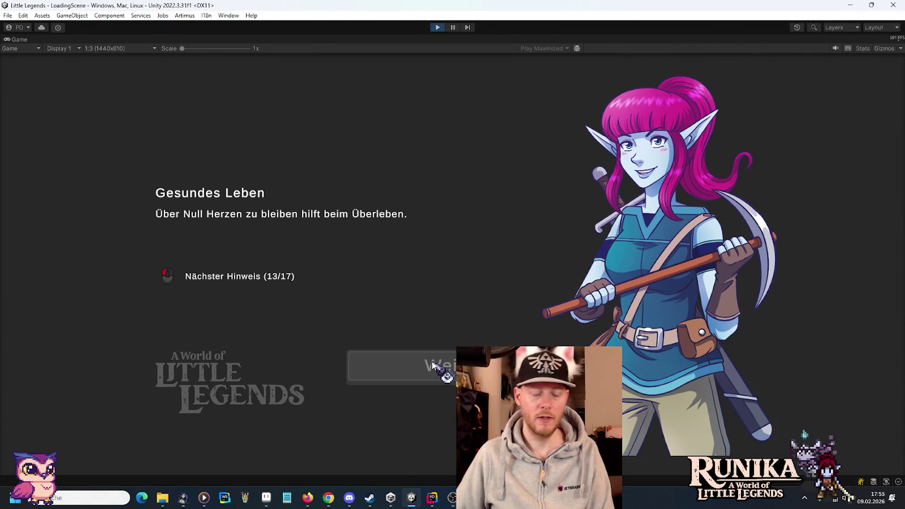
Walk the player from the house through the forest, across the rift pit, toward the castle.
key(s)
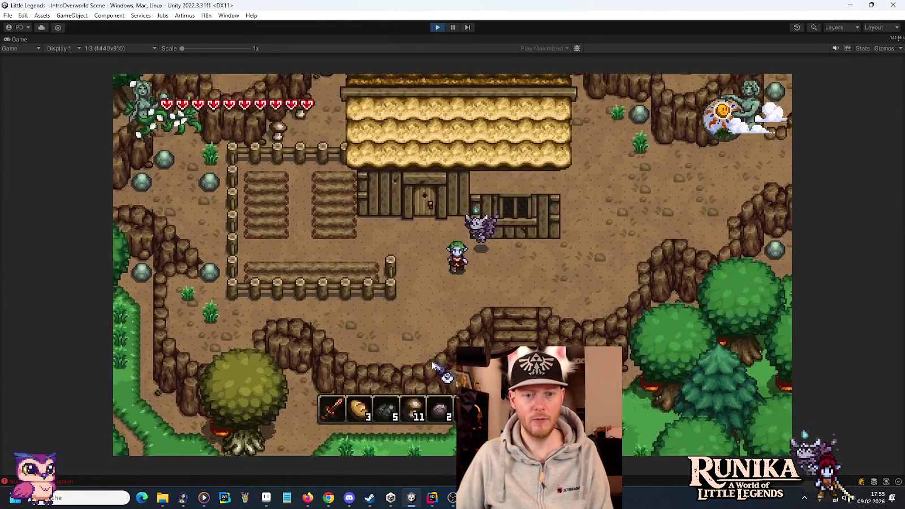
key(s)
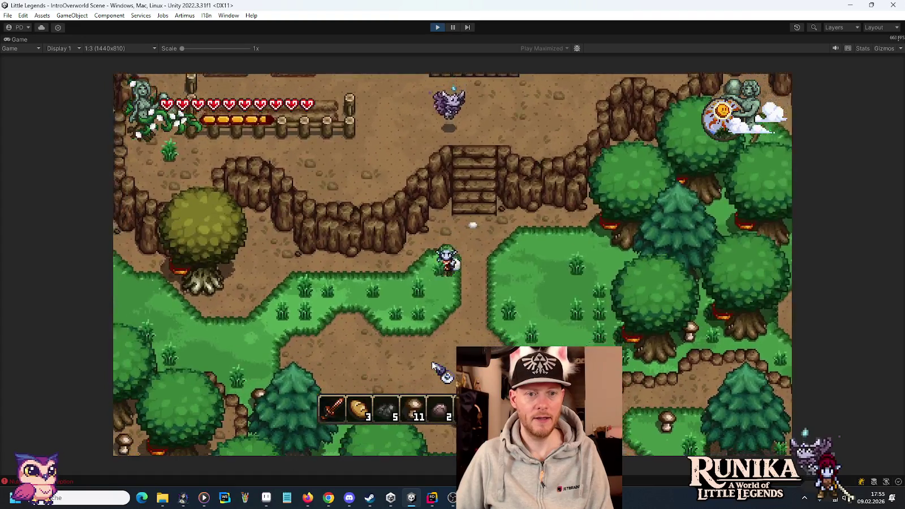
key(a)
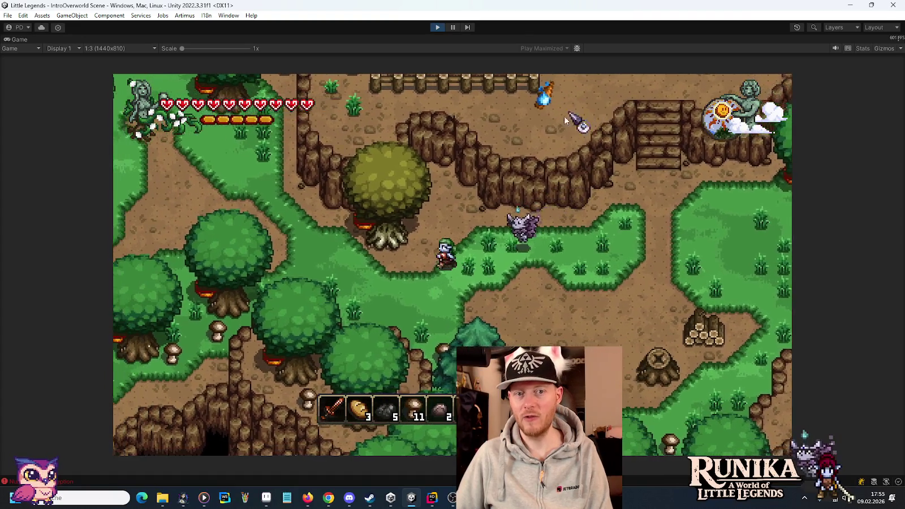
key(w)
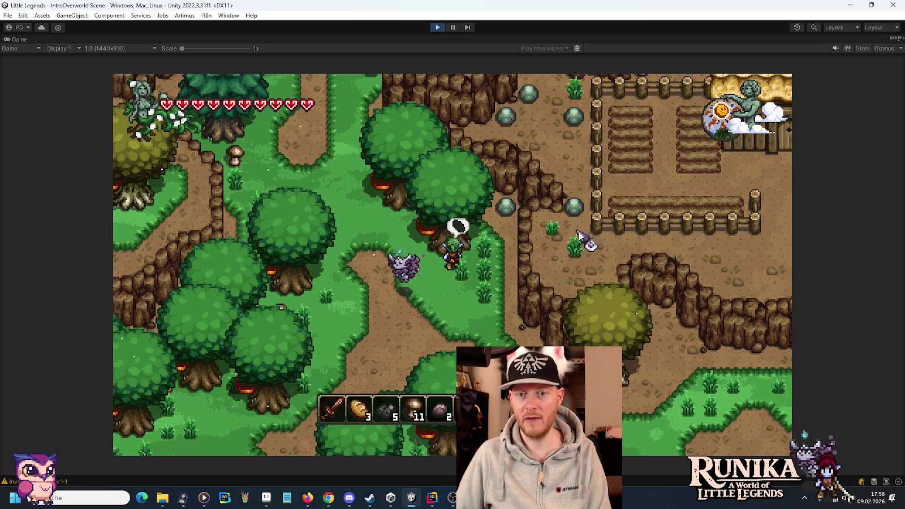
key(w)
key(a)
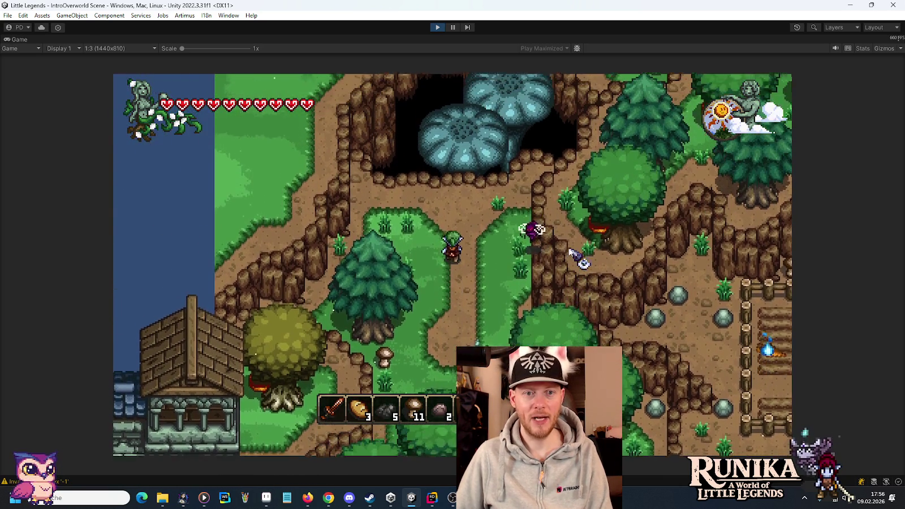
key(w)
key(d)
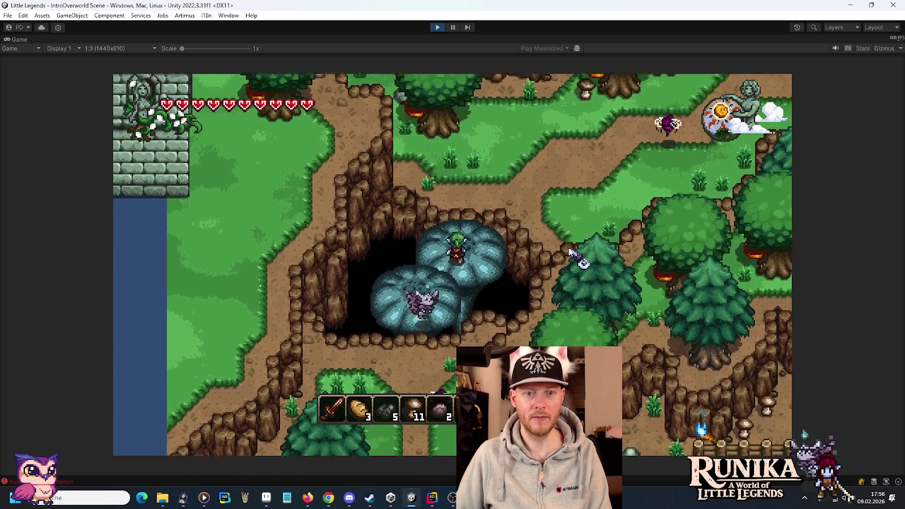
key(w)
key(d)
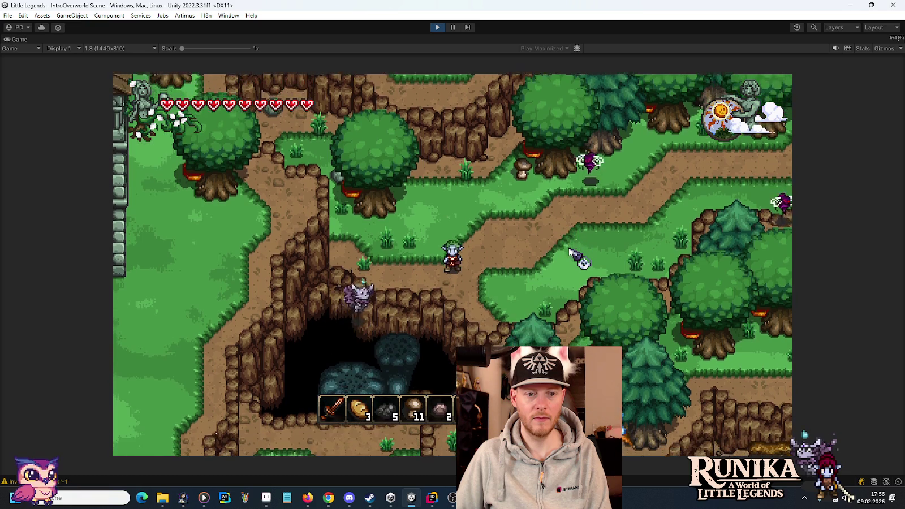
key(a)
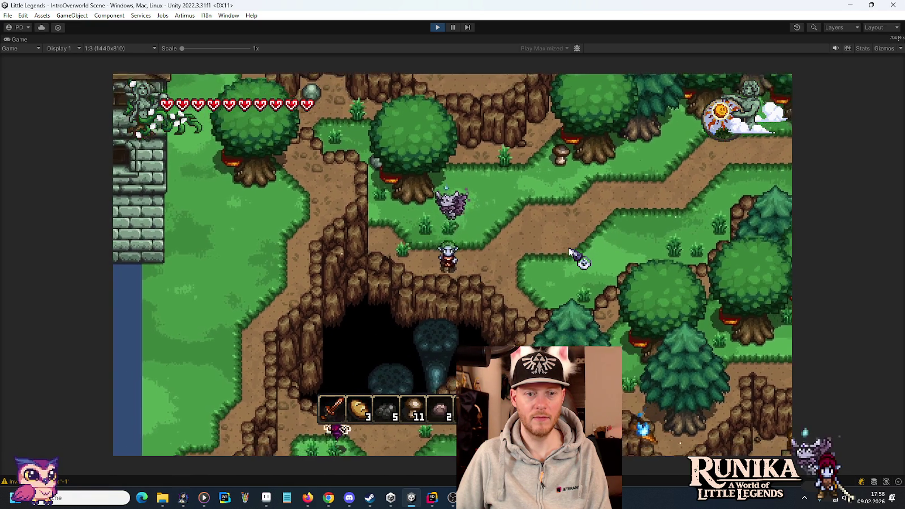
key(a)
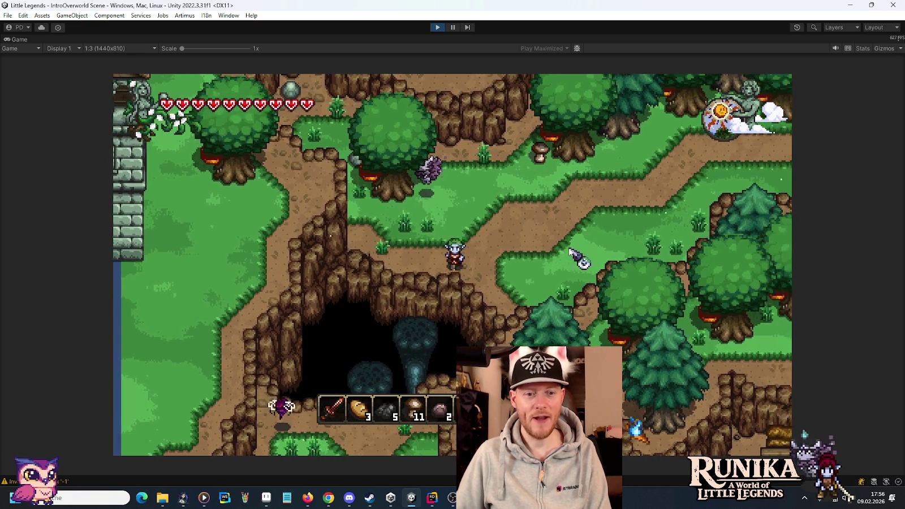
Walk the player past the cave and along the lake shore, then stop the playtest.
key(d)
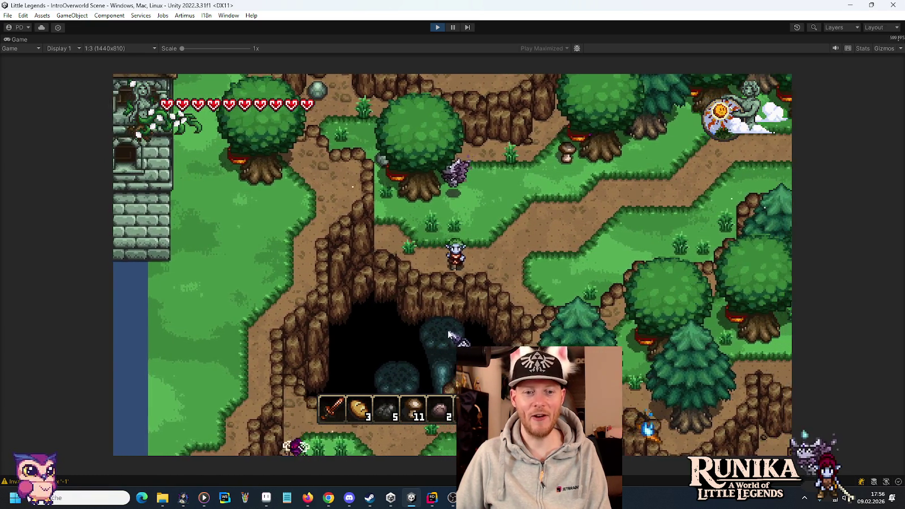
key(d)
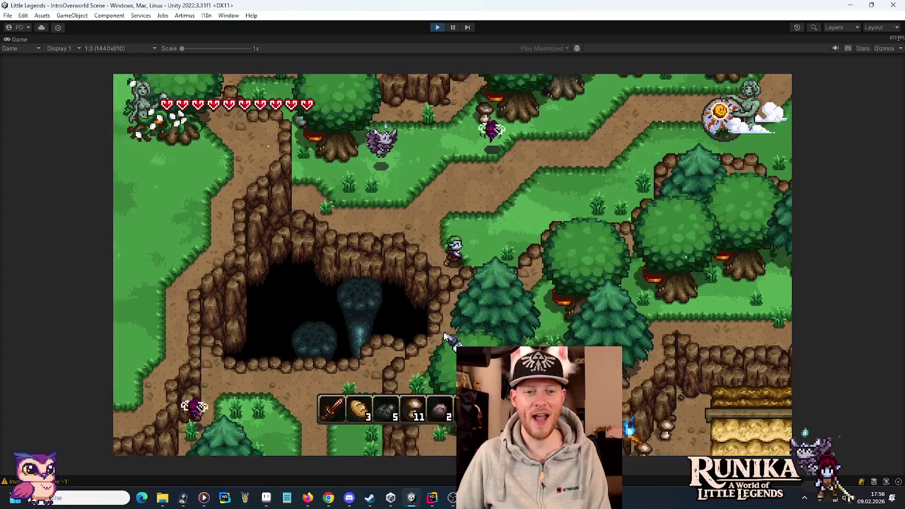
key(w)
key(d)
key(w)
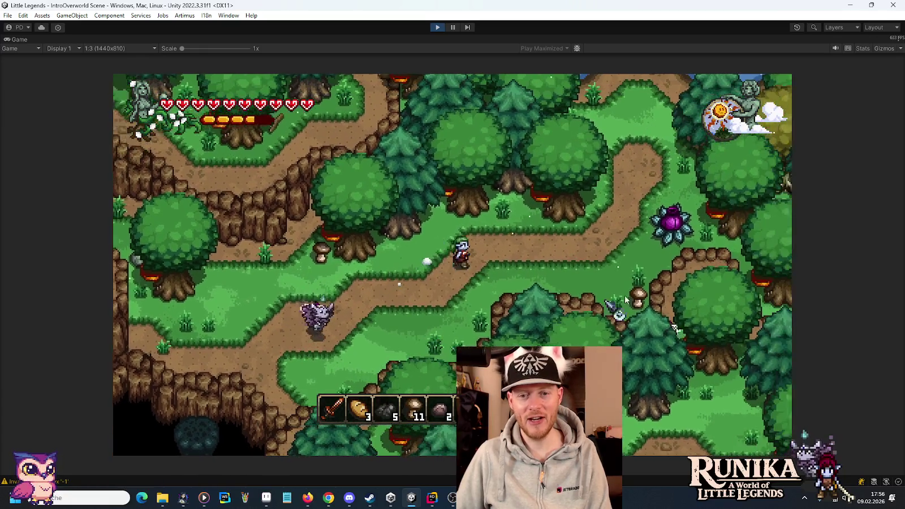
key(w)
key(d)
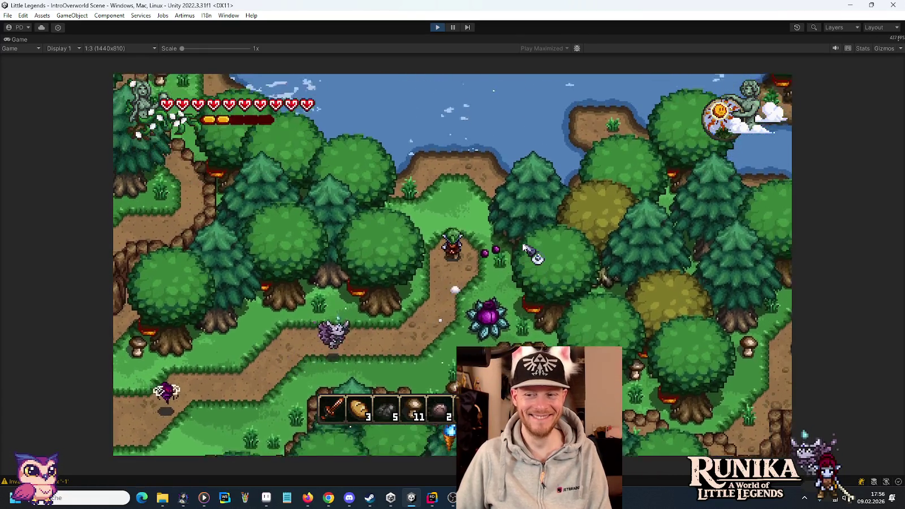
key(d)
key(w)
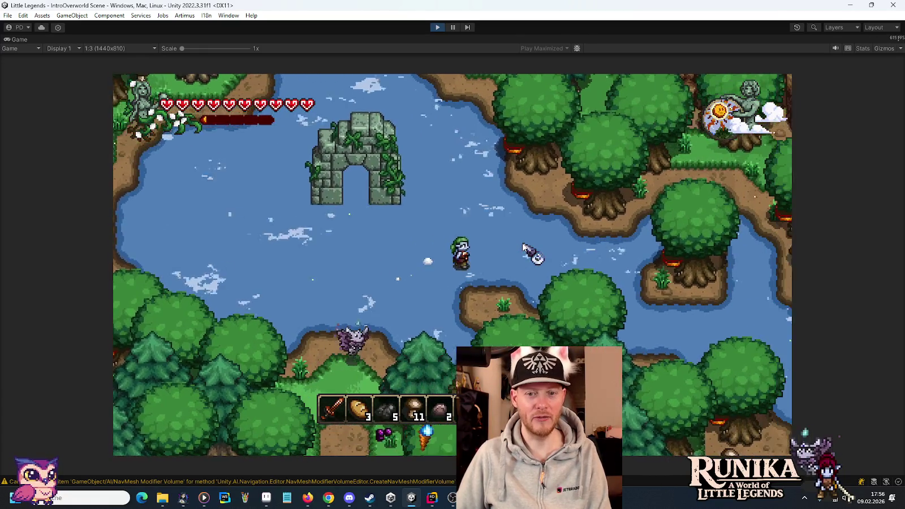
key(d)
key(s)
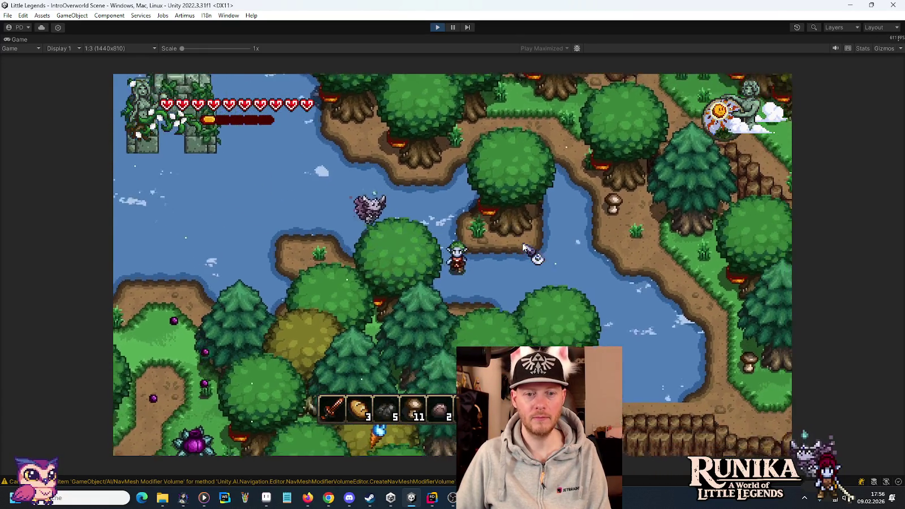
key(ctrl+p)
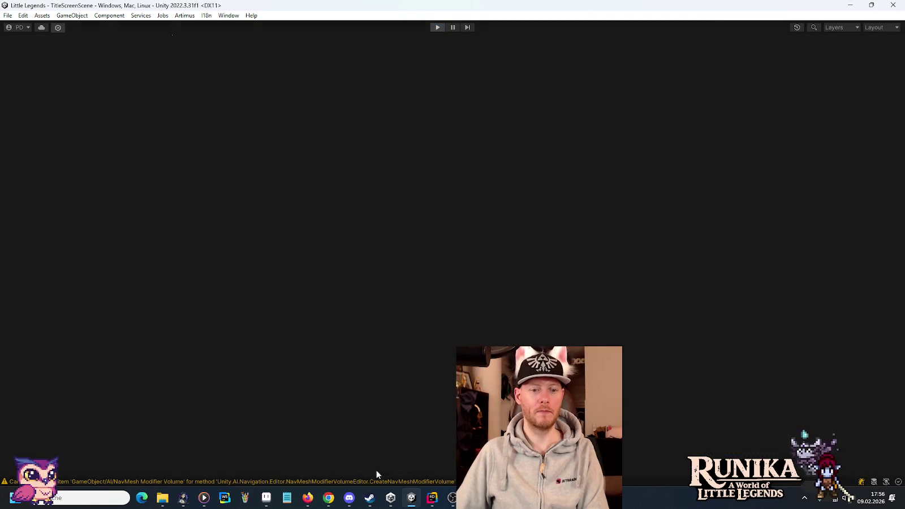
click(433, 498)
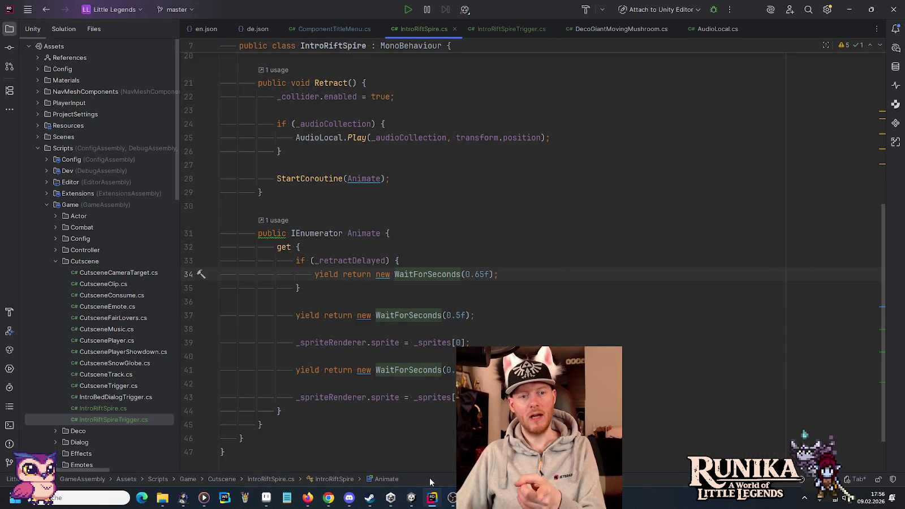
Scroll back to the Retract method in IntroRiftSpire.cs and select the top-level Assets folder.
scroll(429, 221, up, 1)
click(362, 198)
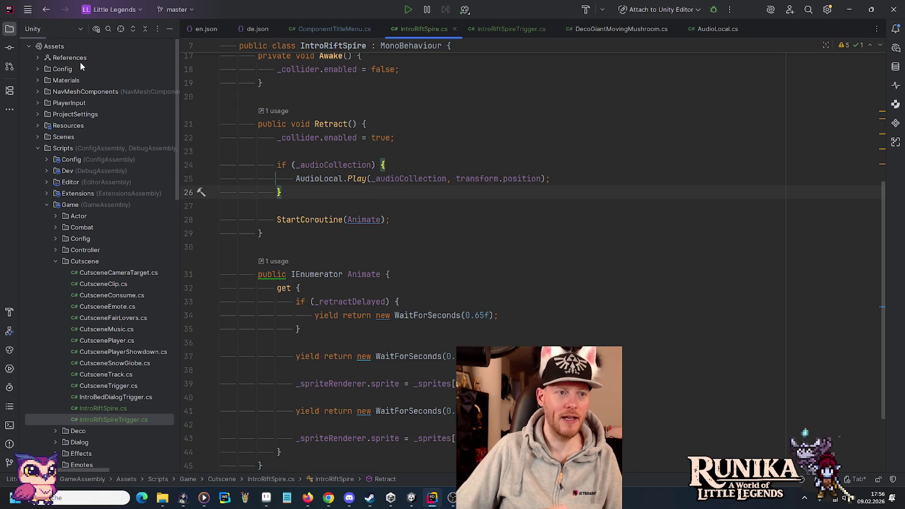
click(48, 46)
right_click(49, 46)
Start a directory commit, exclude ComponentTitleMenu.cs, and show the IntroOverworld Scene.unity diff.
mouse_move(174, 94)
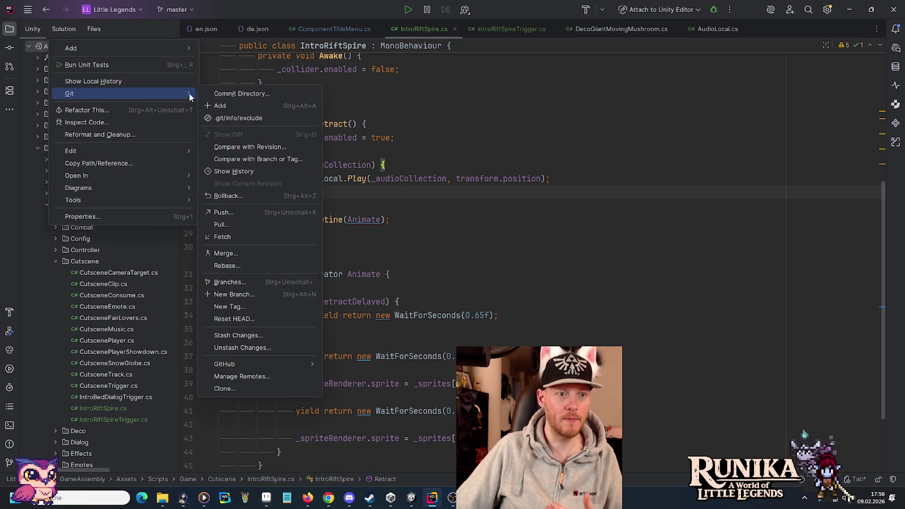
click(207, 91)
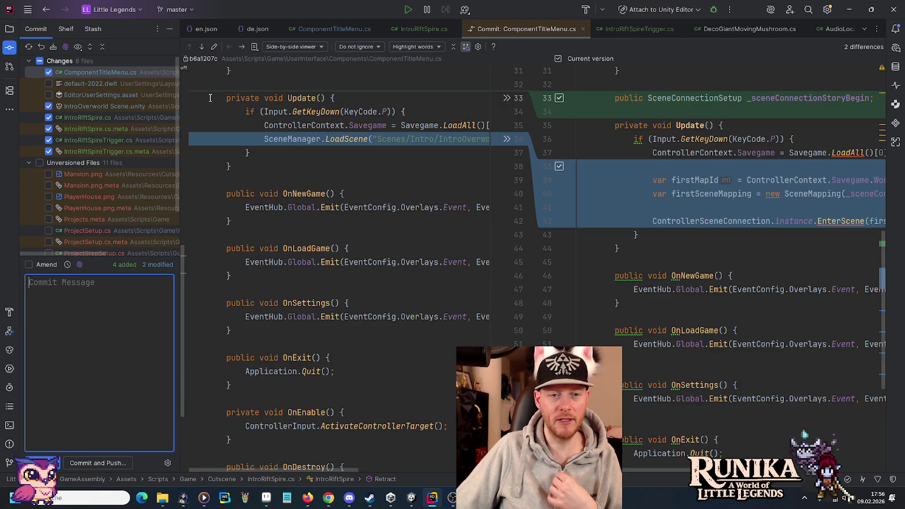
click(49, 71)
click(75, 107)
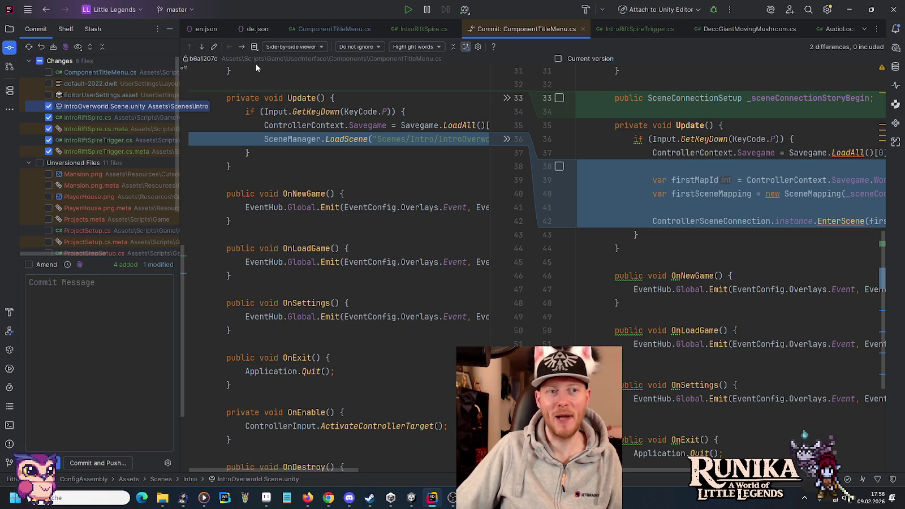
click(202, 48)
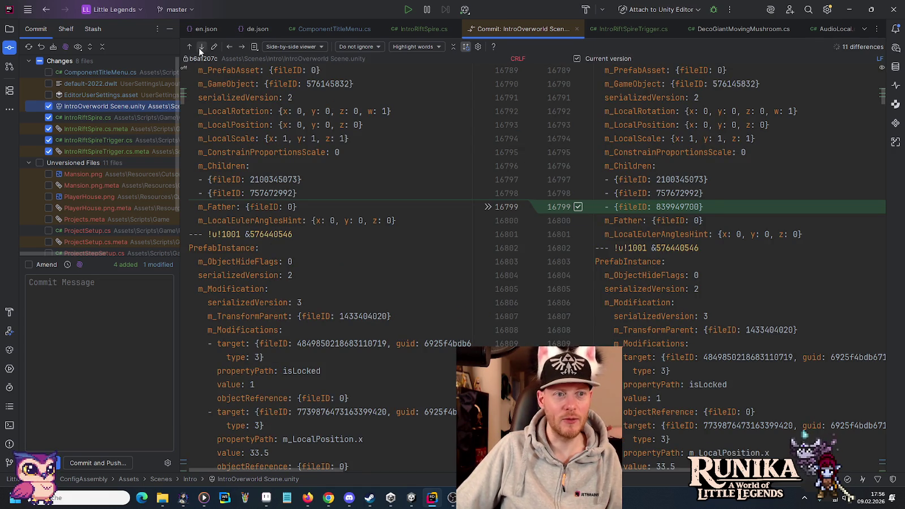
Review the remaining rift spire file diffs and begin the commit message 'Adds rift spire'.
click(230, 48)
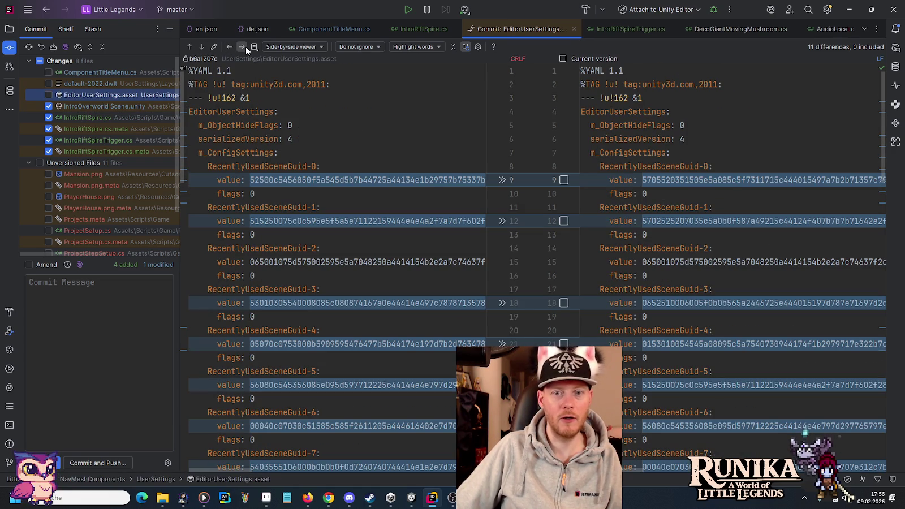
click(246, 47)
click(246, 46)
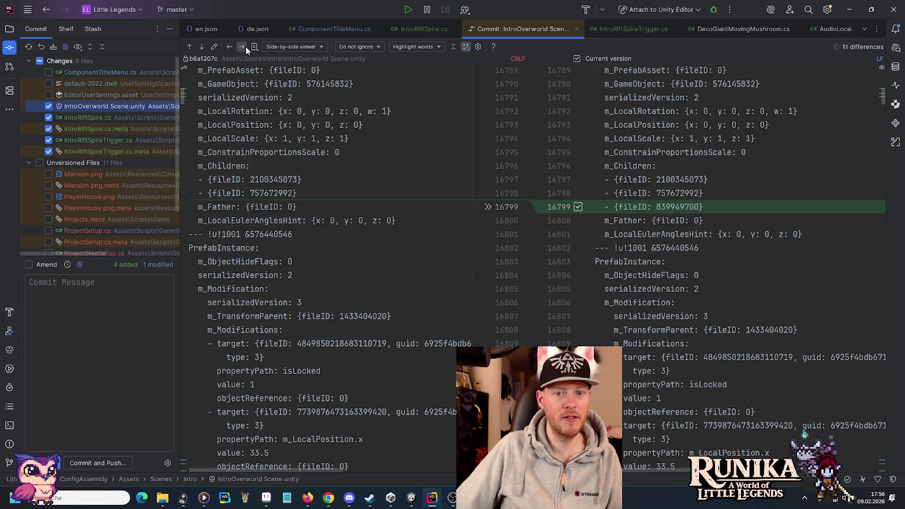
click(246, 46)
click(245, 46)
click(246, 46)
scroll(116, 192, down, 1)
scroll(116, 194, down, 2)
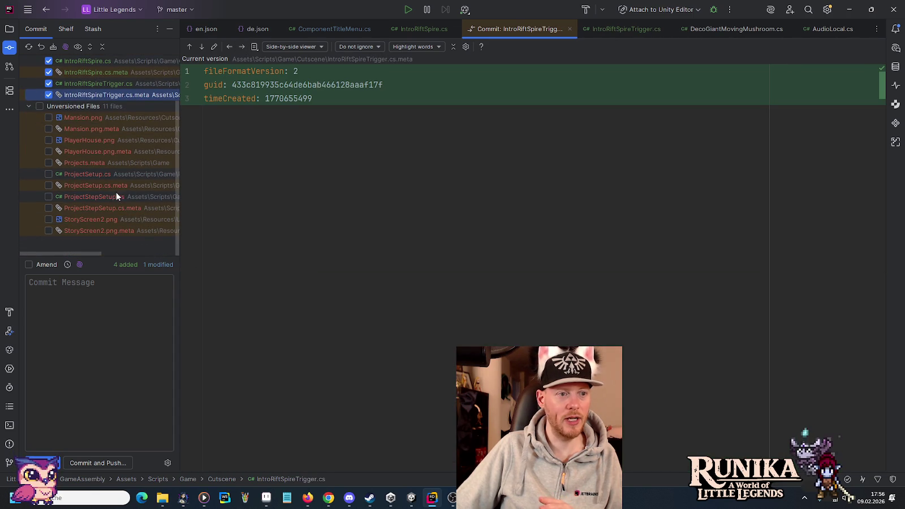
click(103, 348)
text(Adds)
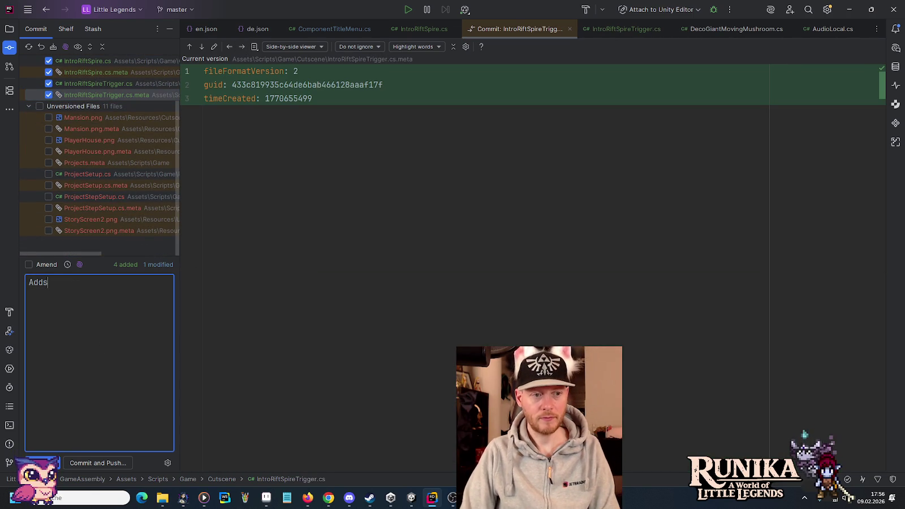
text( rift spire)
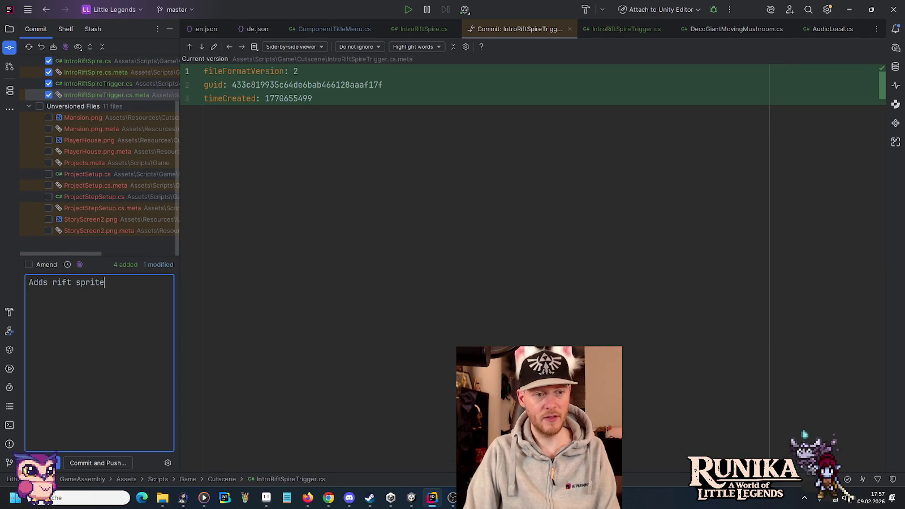
Commit with message 'Adds rift spire (trigger, WIP).' and push it to origin/master.
key(BackSpace)
key(BackSpace)
key(BackSpace)
text(p)
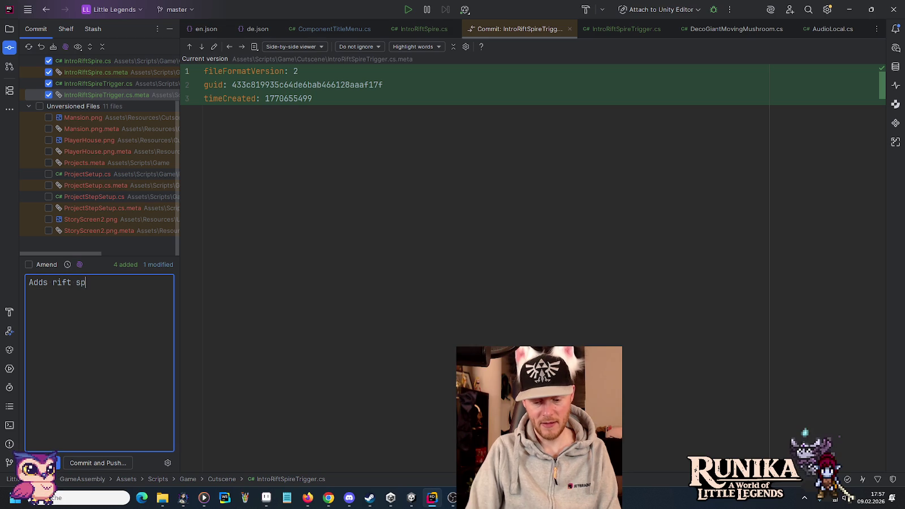
text(ire (trigger,)
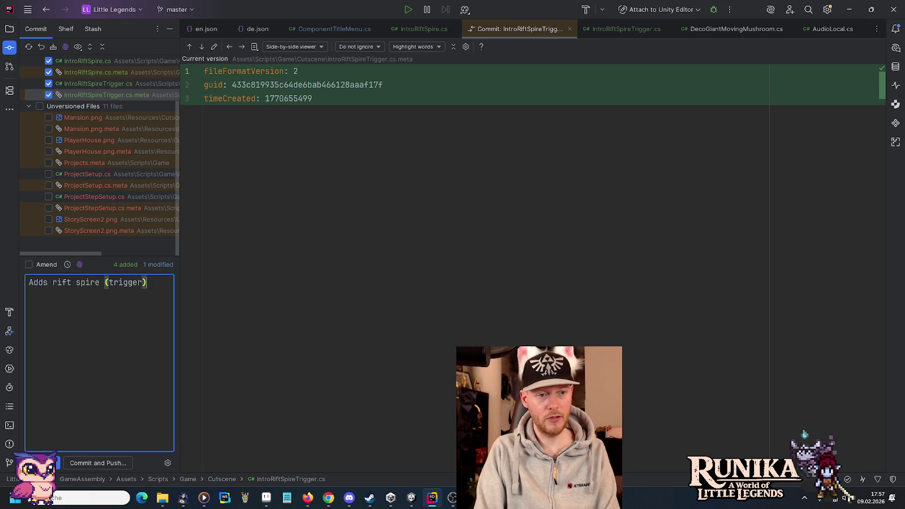
text( WIP).)
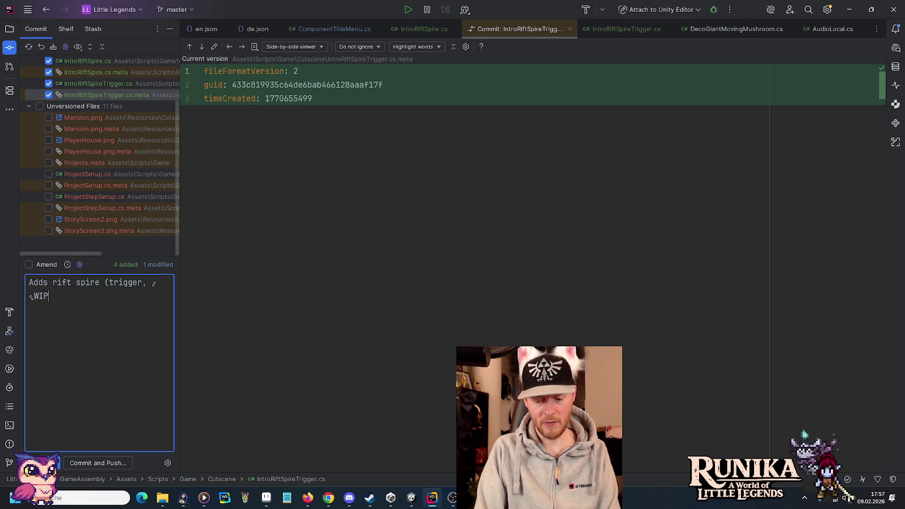
click(92, 464)
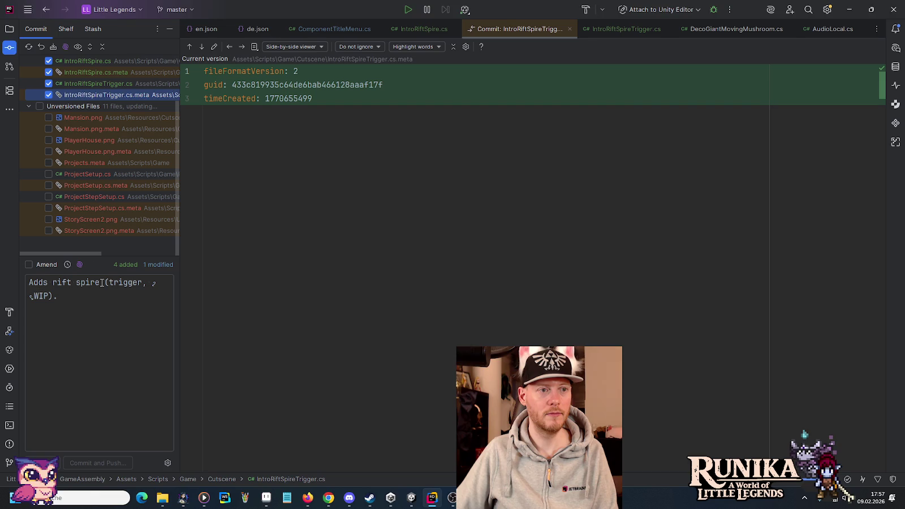
key(Return)
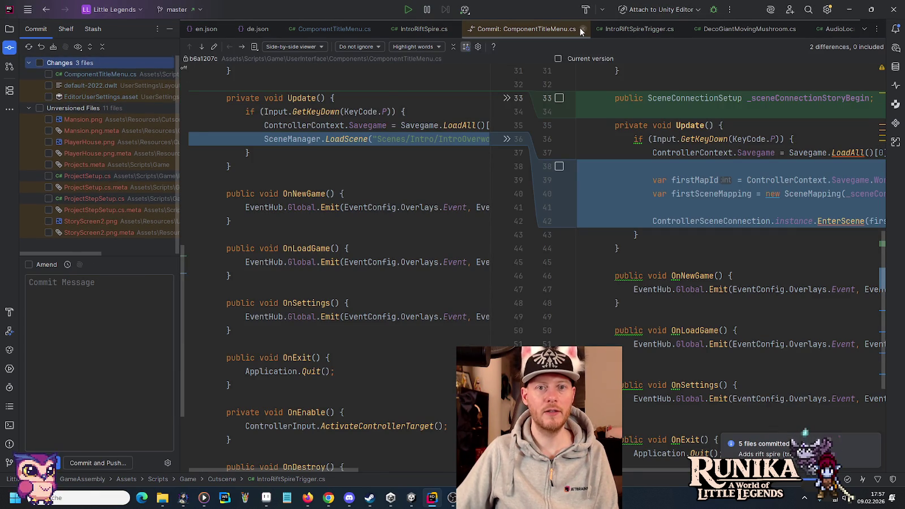
middle_click(554, 29)
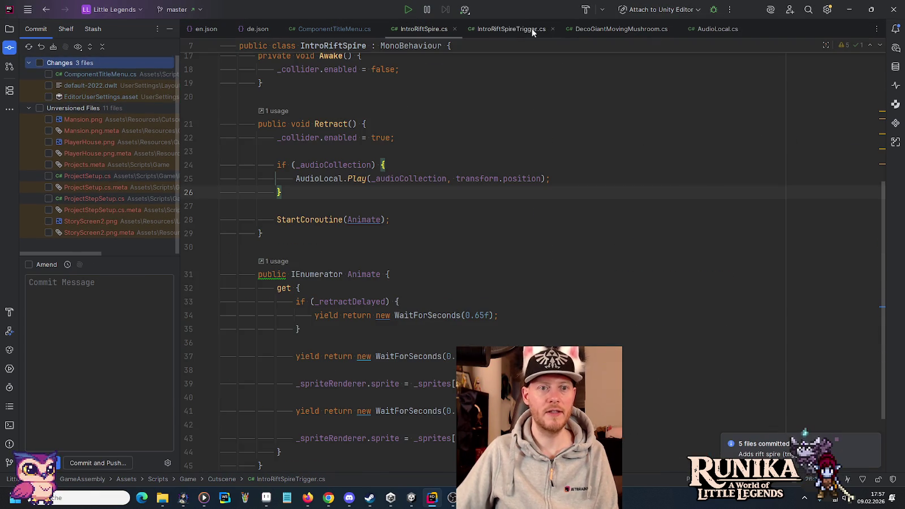
click(414, 201)
key(Return)
key(Return)
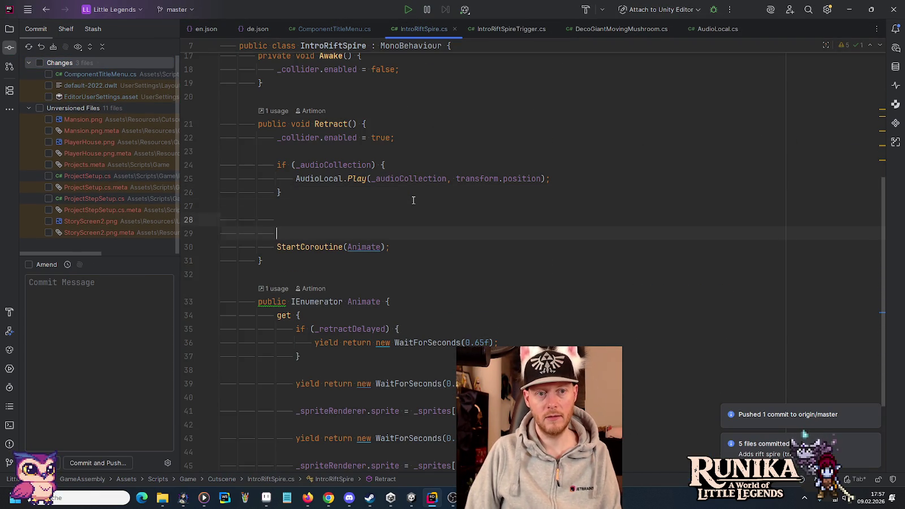
text(// )
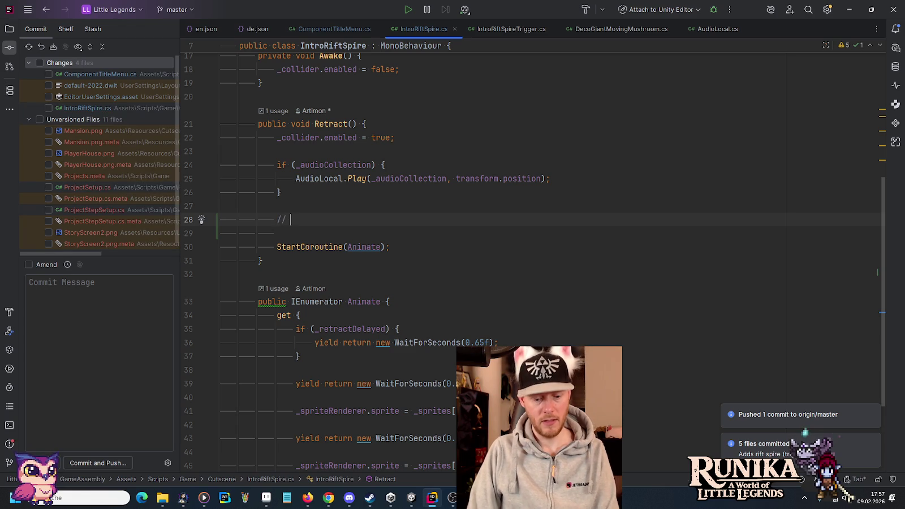
text(@TODO Play)
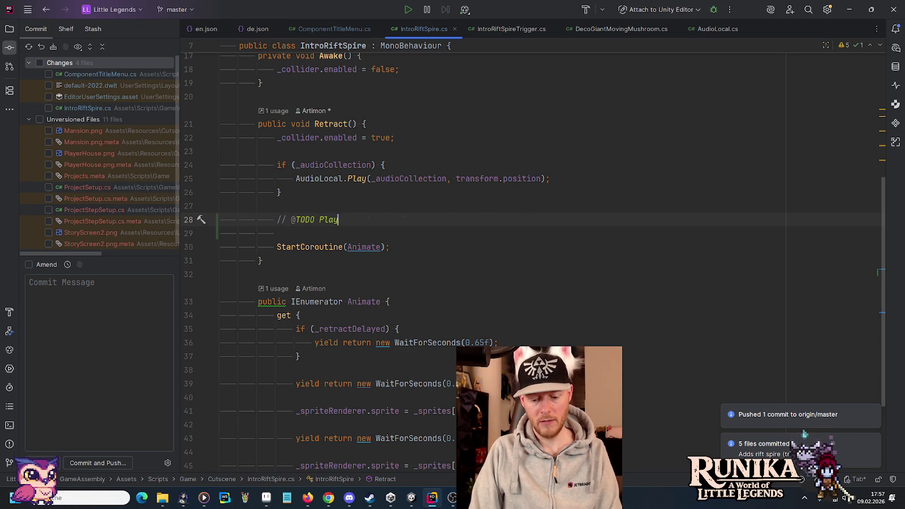
text(er reaction.)
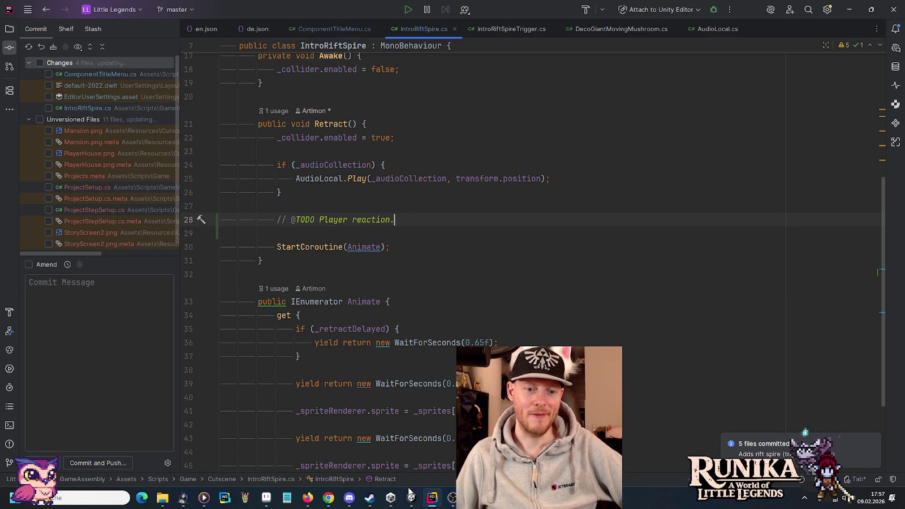
Bring Unity to the front and zoom out and pan the Scene view across the overworld map.
mouse_move(390, 498)
click(368, 461)
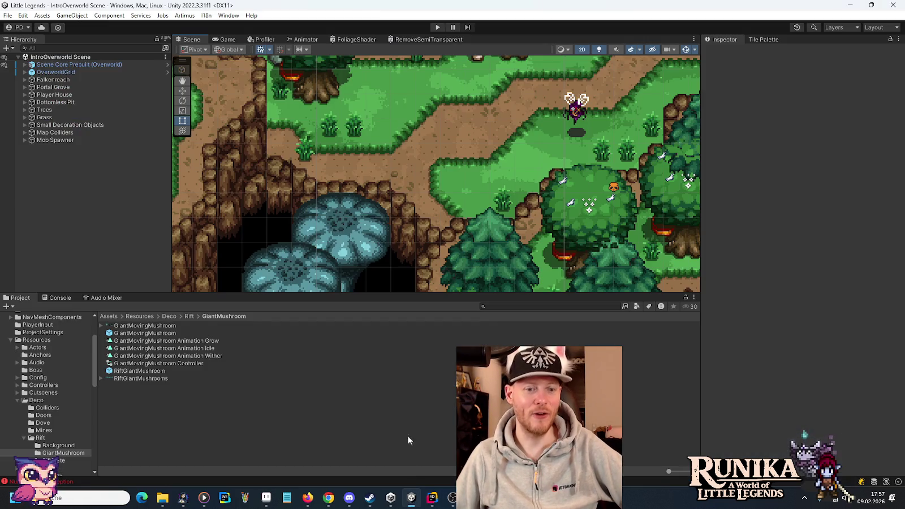
scroll(397, 256, down, 4)
scroll(397, 260, down, 10)
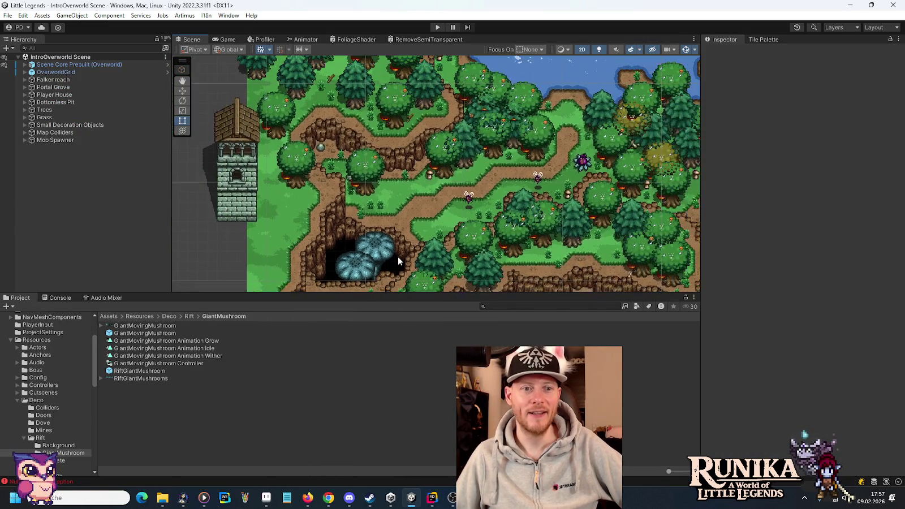
scroll(397, 256, down, 2)
mouse_move(392, 256)
mouse_down()
mouse_move(381, 199)
mouse_move(379, 207)
mouse_up()
key(Down)
key(Down)
key(Down)
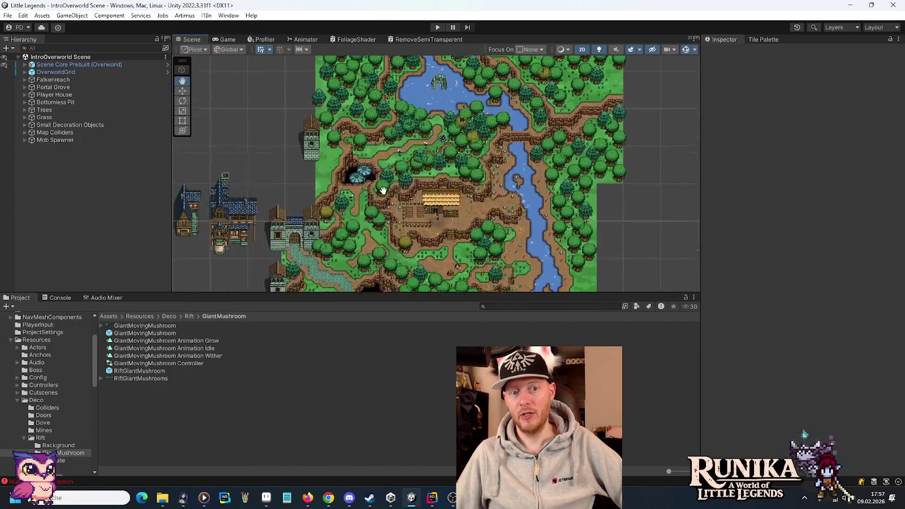